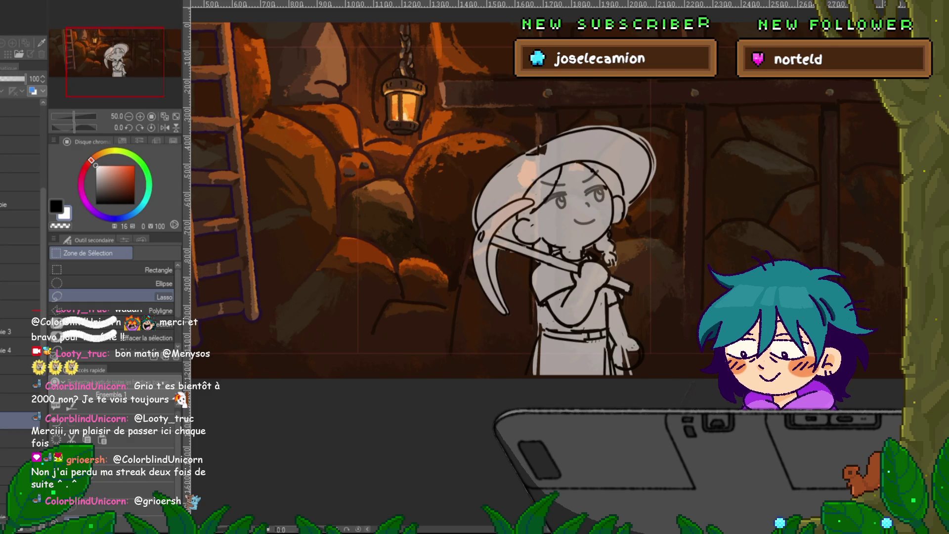
Pan across the cave and toggle the character sketch's visibility to compare it with the background.
left_click_drag(564, 198, 346, 198)
key("Delete")
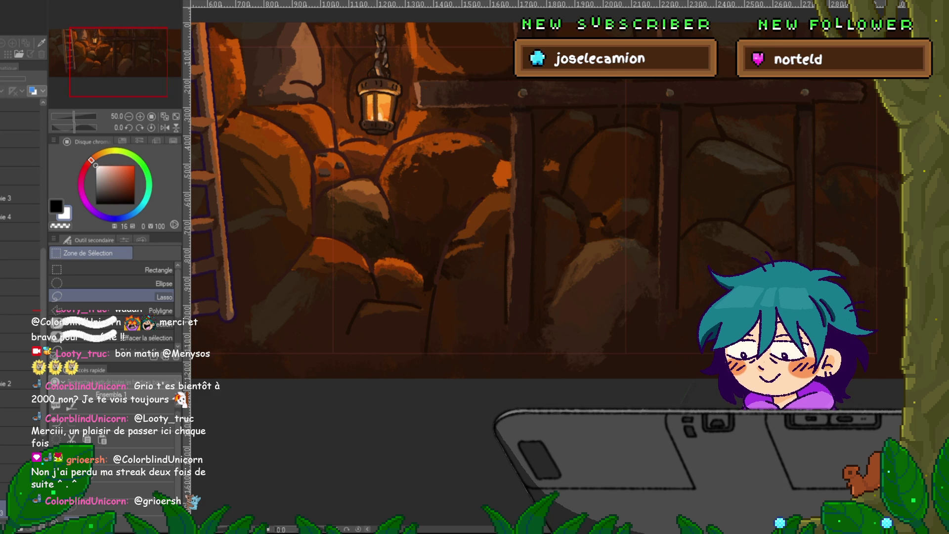
left_click(55, 335)
left_click(54, 335)
left_click(54, 345)
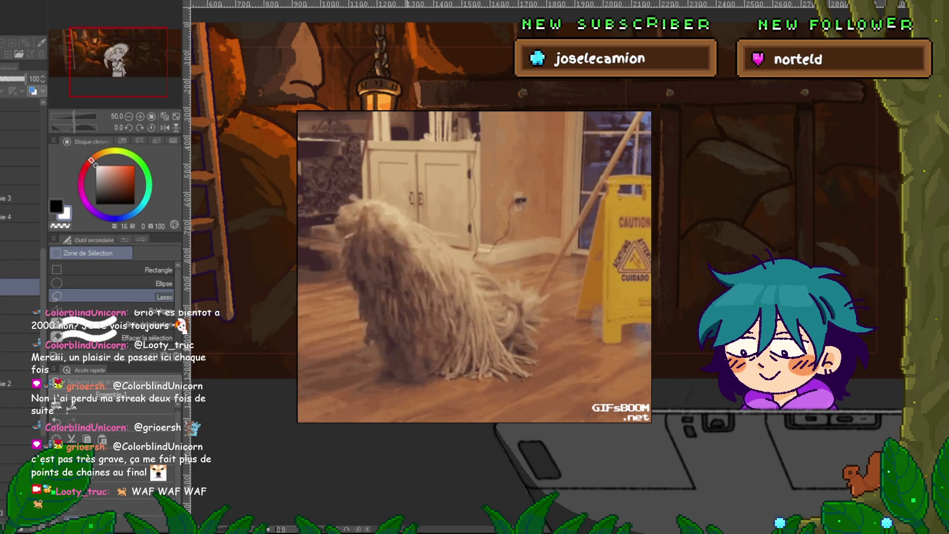
Move the pickaxe-pose sketch layer left so she stands under the lantern.
left_click(20, 254)
left_click(20, 419)
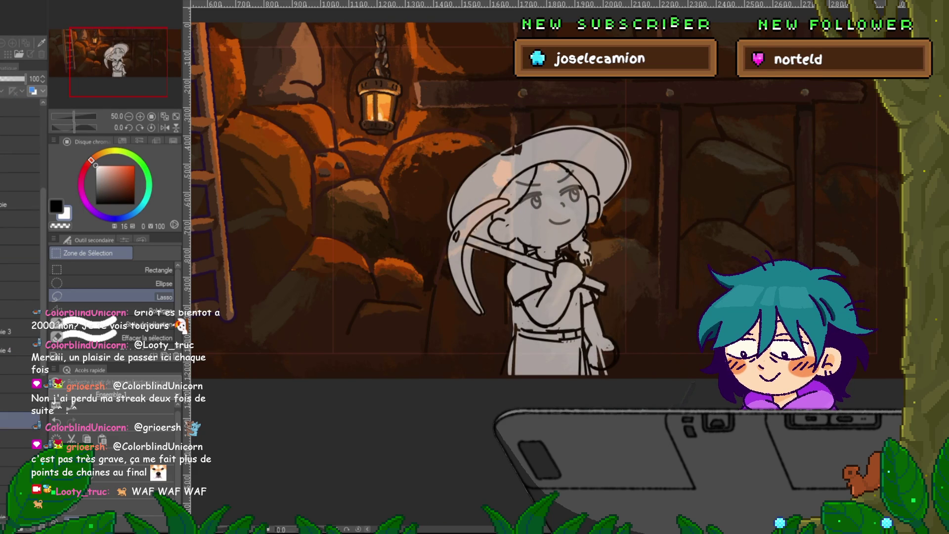
key("ctrl+t")
left_click_drag(505, 230, 412, 231)
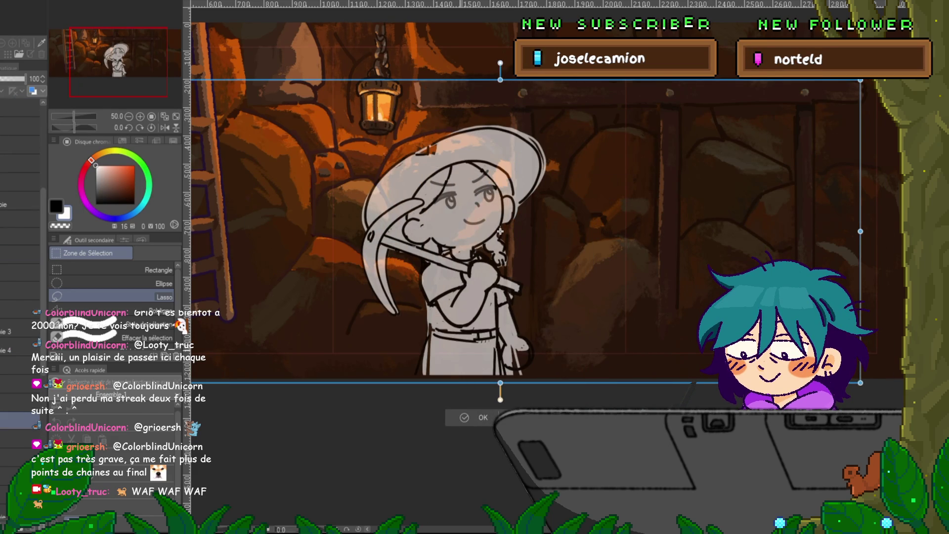
key("Return")
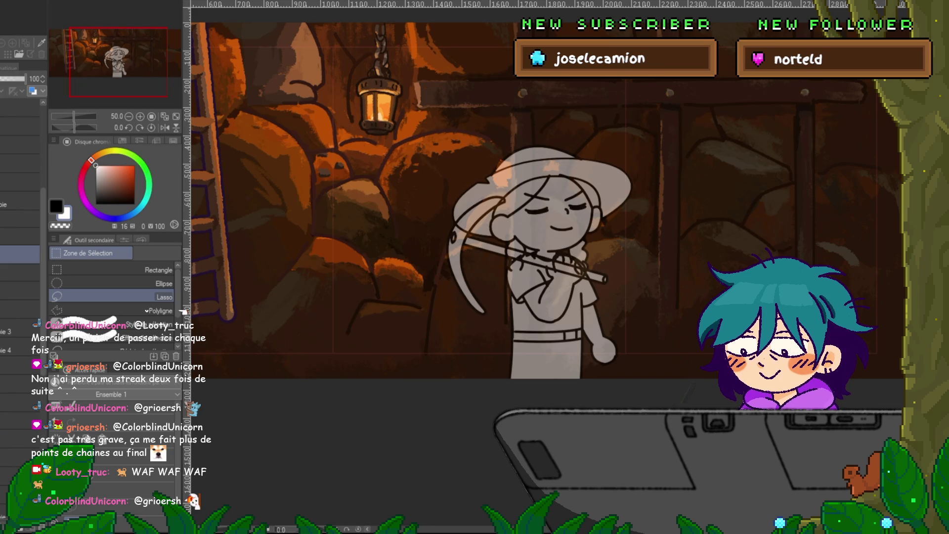
Show the closed-eyes pose sketch at 48% opacity and shift it left as well.
left_click(20, 273)
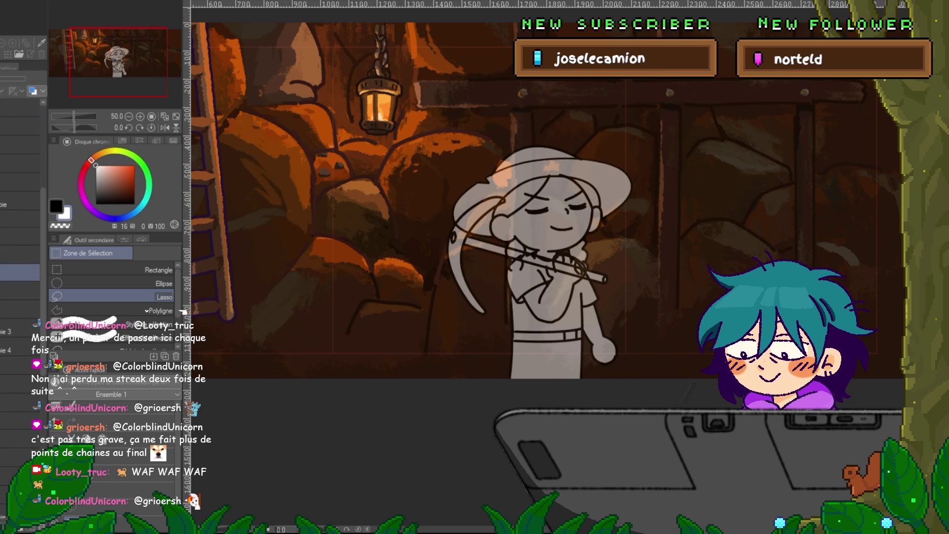
left_click(20, 254)
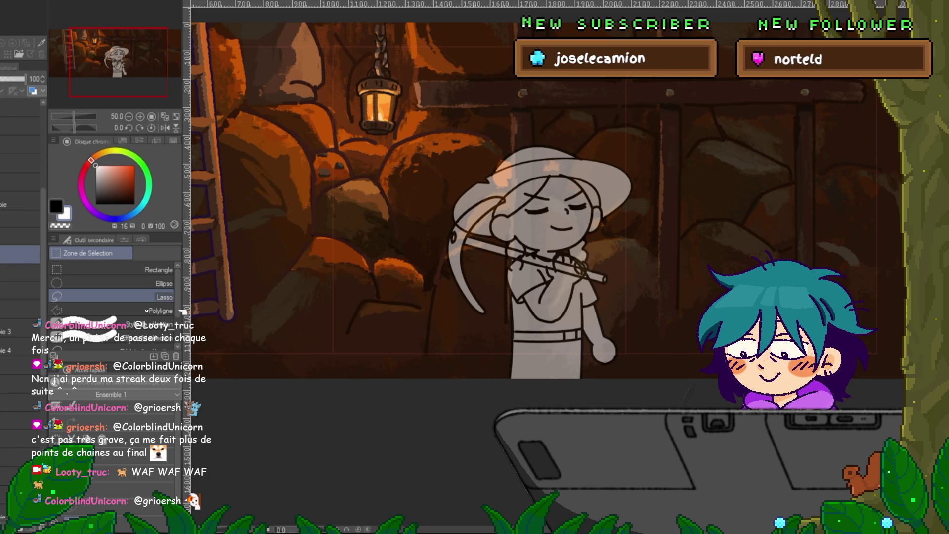
left_click(20, 237)
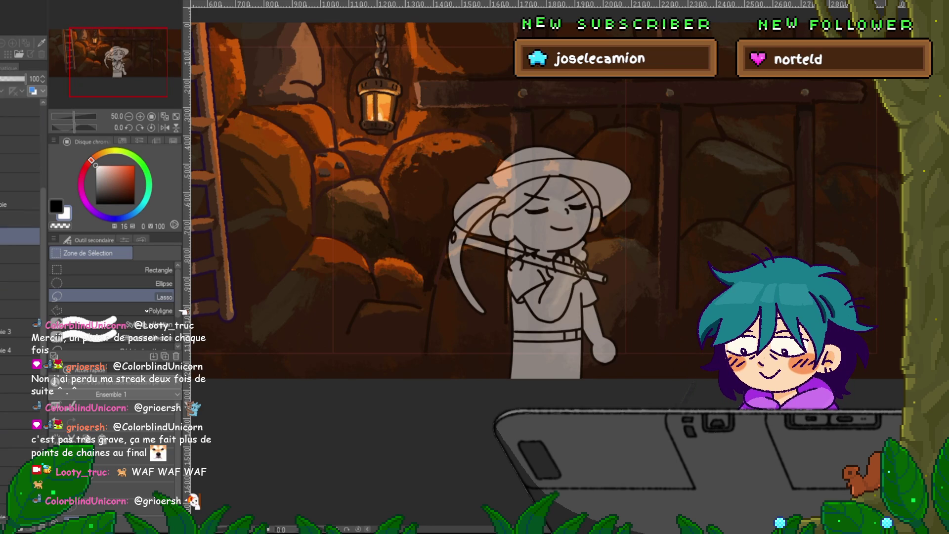
left_click(20, 218)
key("ctrl+t")
left_click_drag(525, 252, 477, 252)
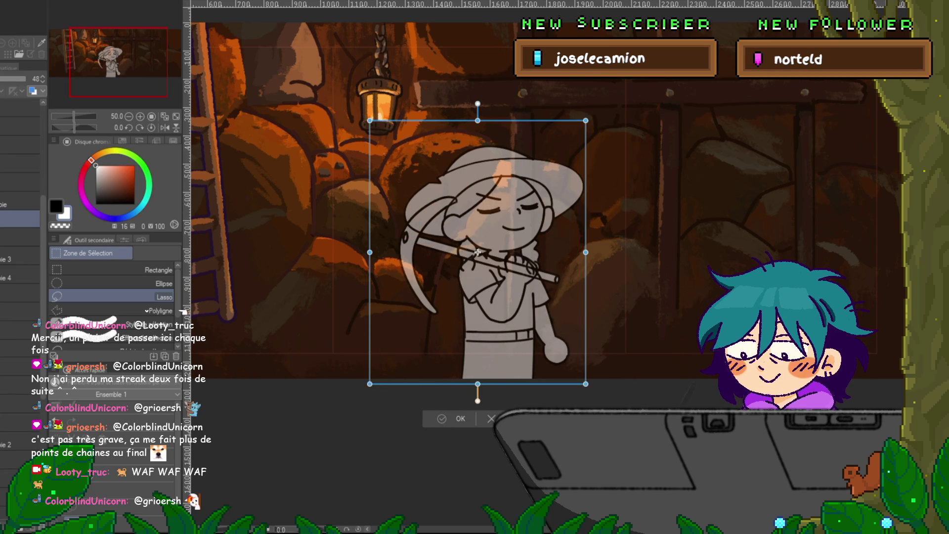
key("Return")
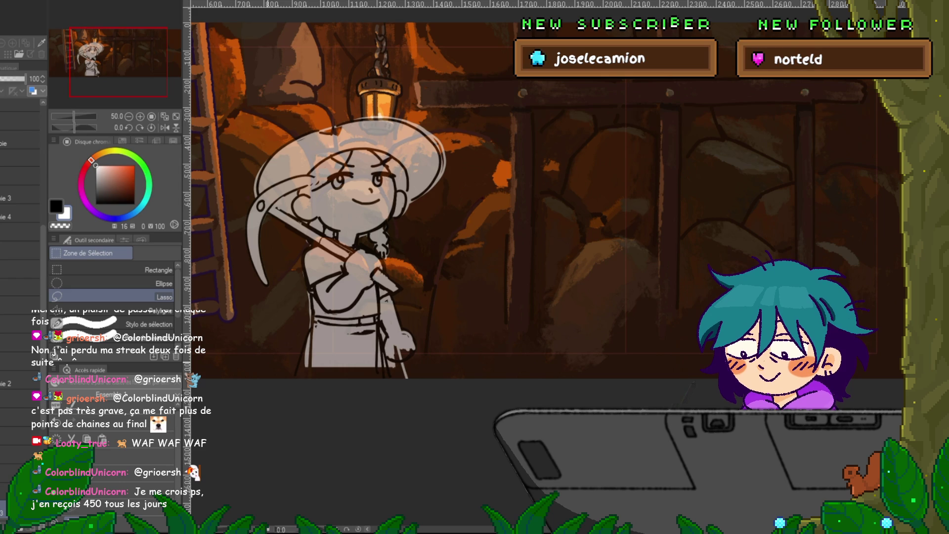
Hide the sketch to check the background, restore the closed-eyes pose with undo/redo, and zoom in.
key("ctrl+h")
key("ctrl+h")
key("ctrl+h")
key("ctrl+h")
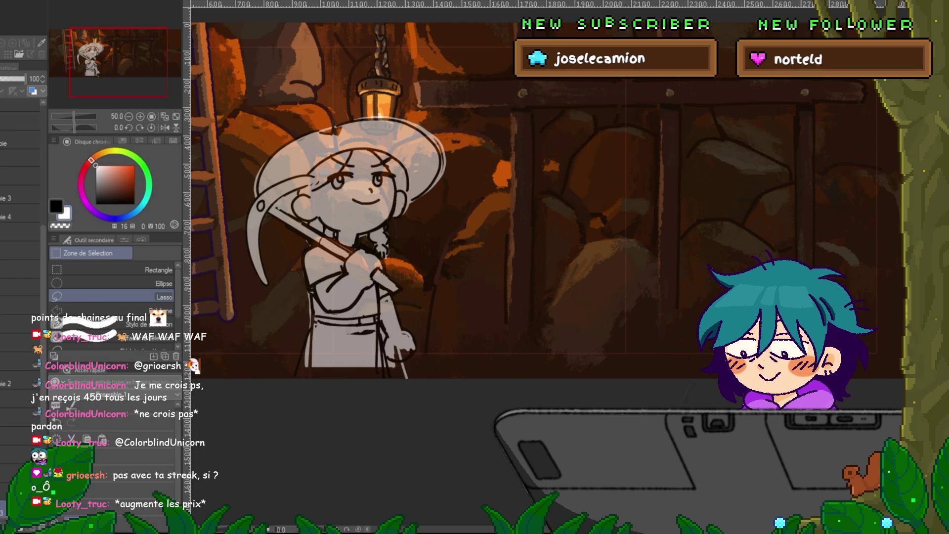
key("Delete")
key("ctrl+z")
key("ctrl+z")
key("ctrl+z")
key("ctrl+z")
key("ctrl+z")
key("ctrl+y")
scroll(494, 222, "up", 2)
scroll(494, 222, "up", 1)
key("ctrl+z")
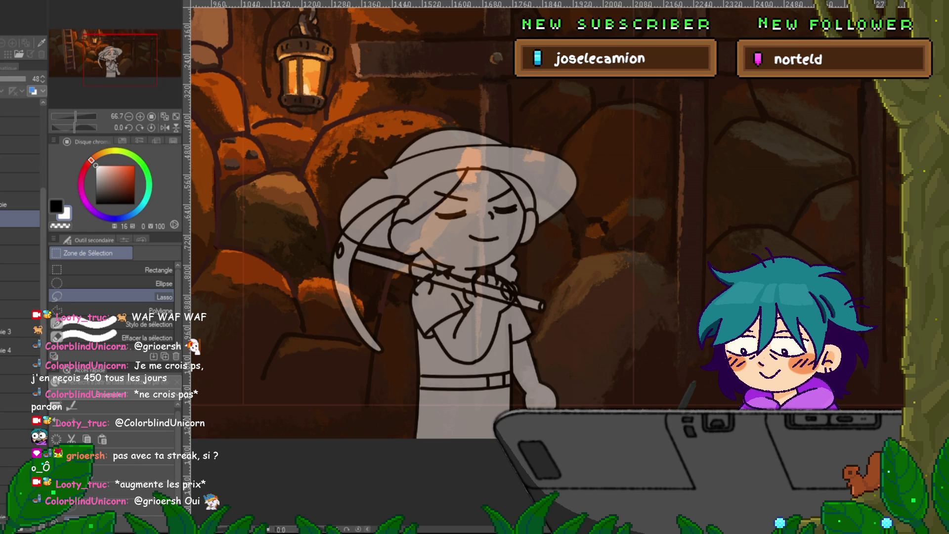
Scroll-zoom the canvas to frame the girl miner sketch.
scroll(494, 222, "down", 2)
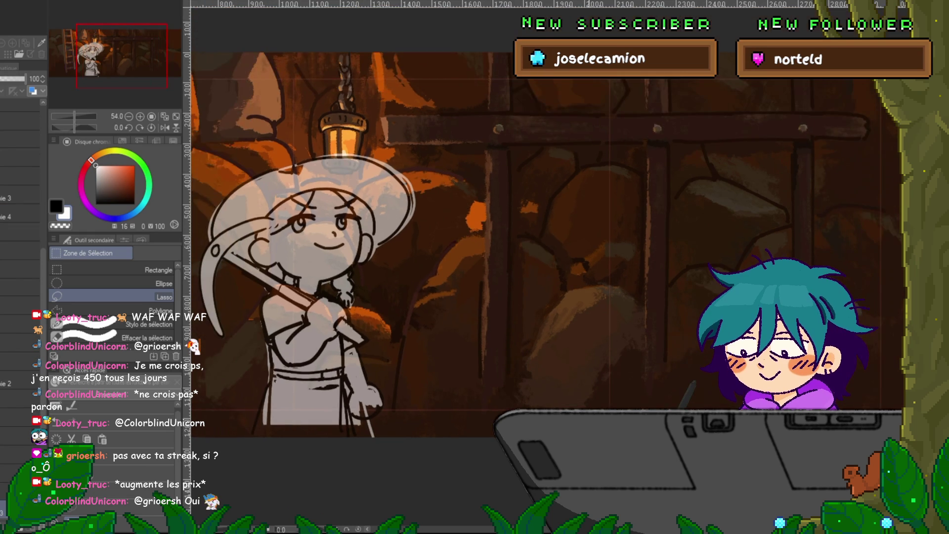
scroll(494, 222, "down", 1)
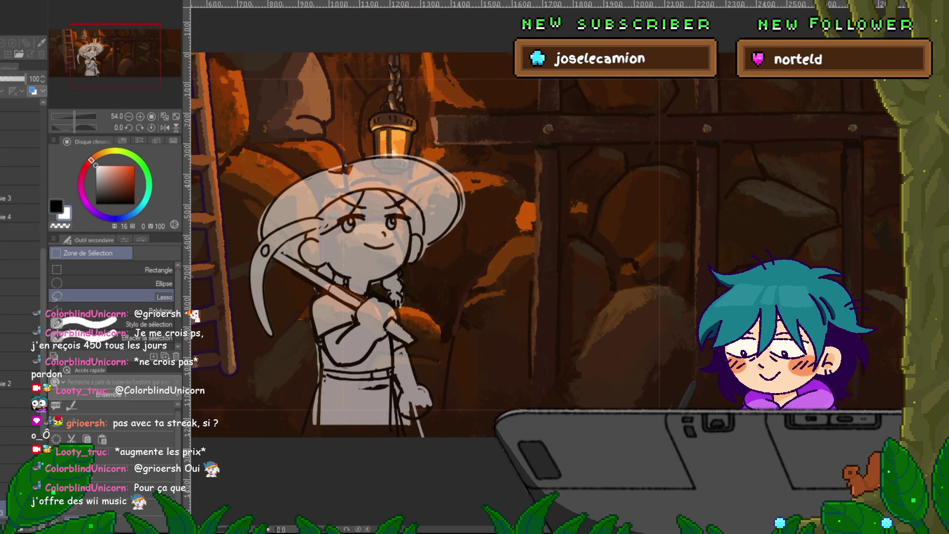
scroll(20, 297, "down", 2)
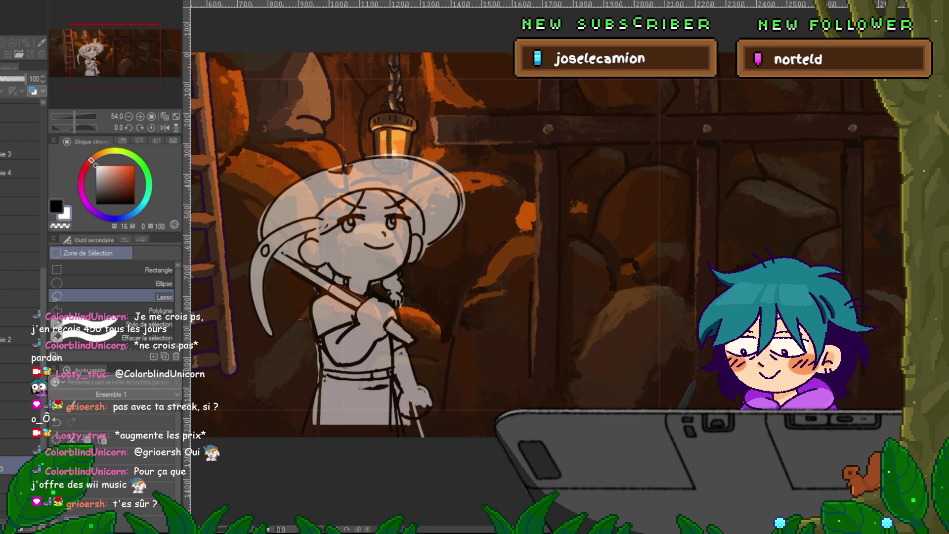
scroll(20, 296, "down", 2)
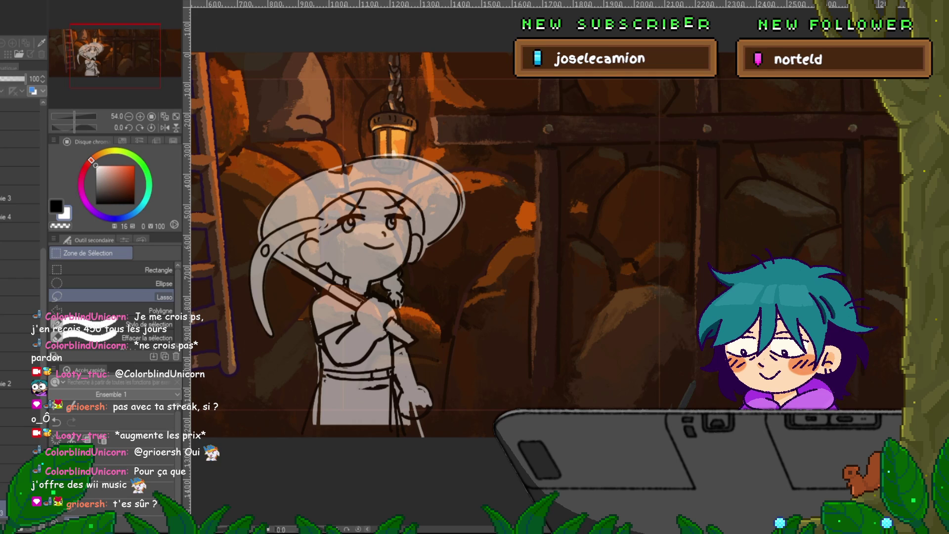
Try moving a sketch layer up the stack, undo it, then zoom in toward her face.
left_click(20, 417)
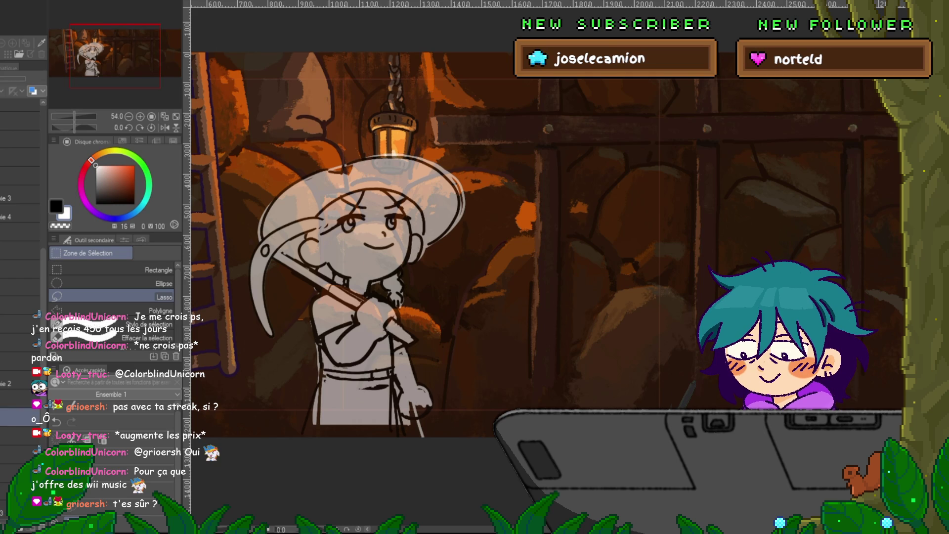
left_click(19, 381)
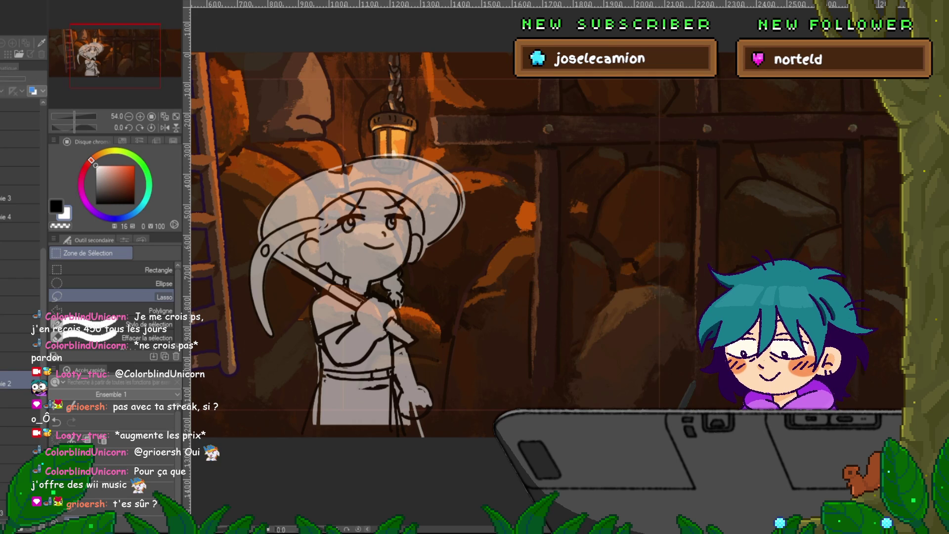
left_click(19, 361)
key("ctrl+e")
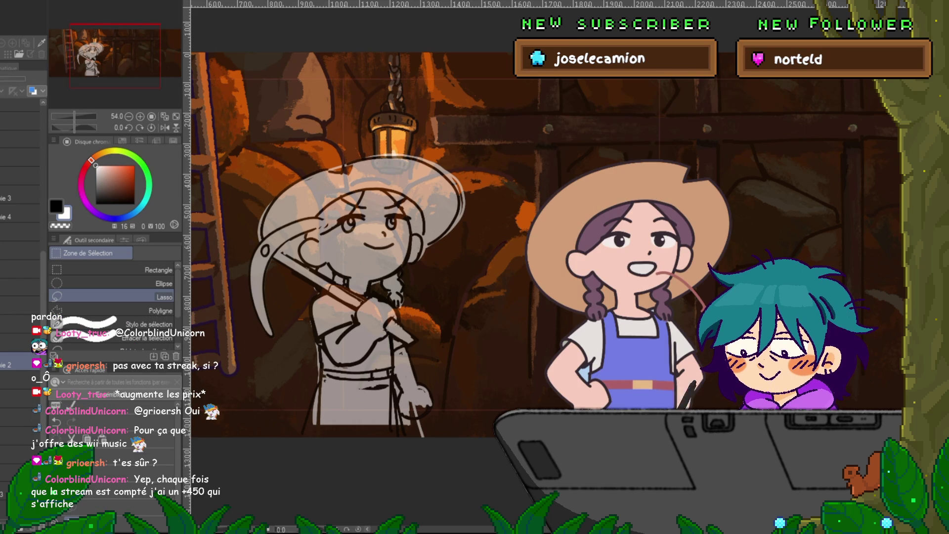
key("ctrl+z")
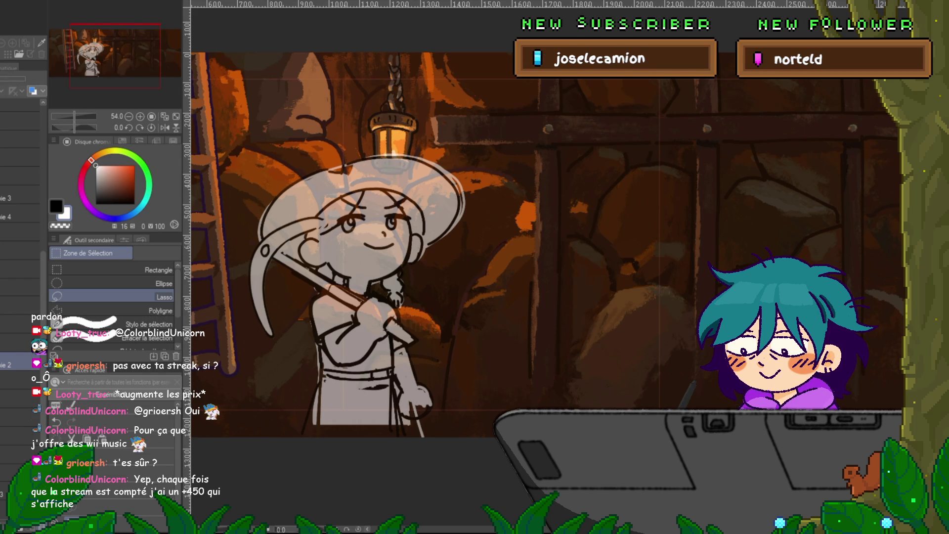
left_click(20, 398)
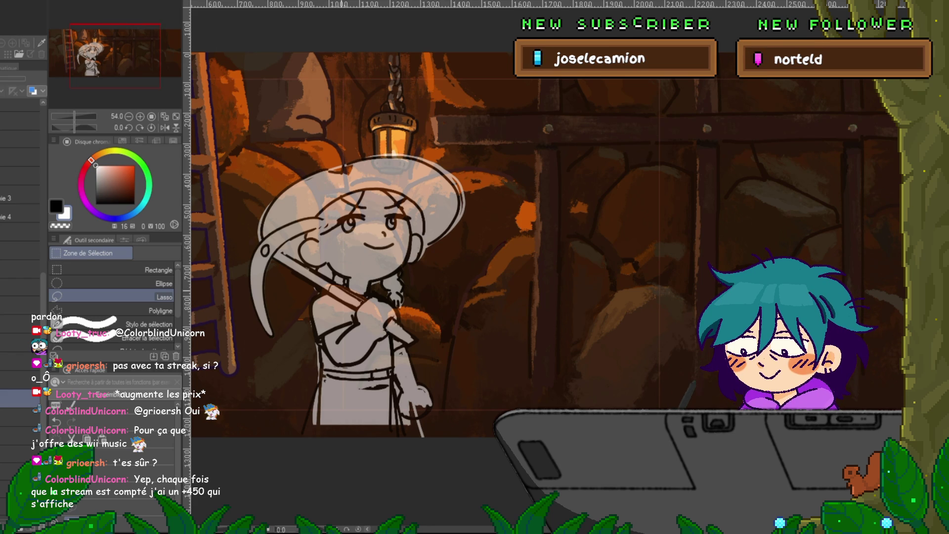
scroll(340, 267, "up", 1)
scroll(341, 268, "up", 2)
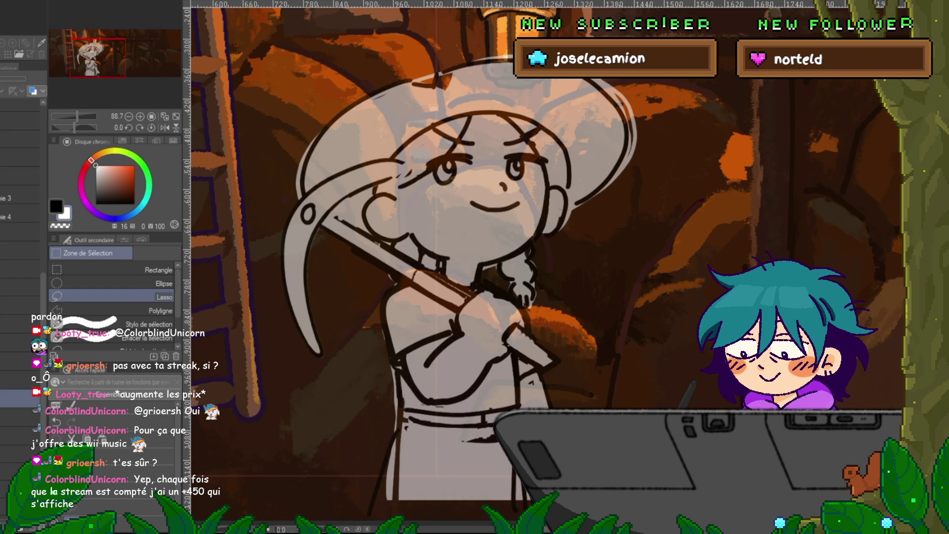
Pick the Marker pen and test black strokes on the girl's face, undoing them.
key("p")
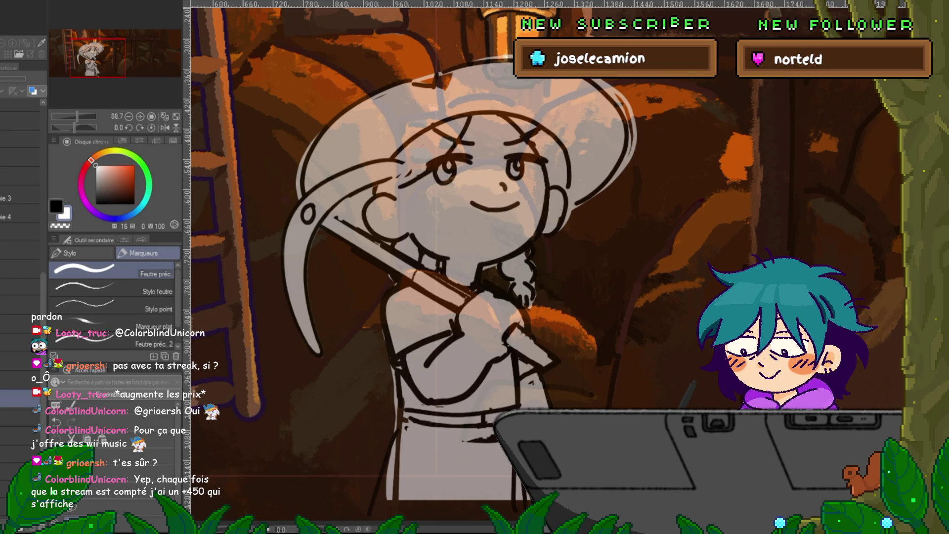
left_click(20, 361)
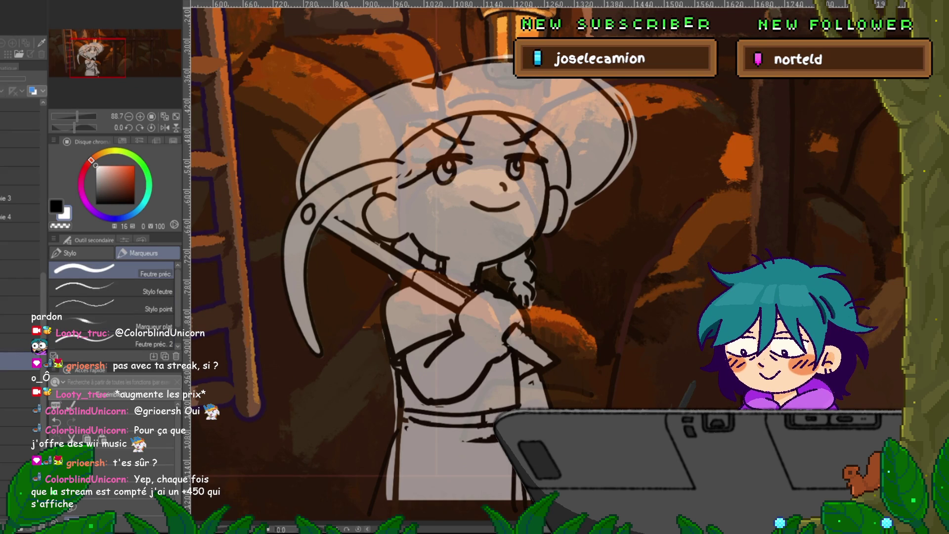
left_click_drag(429, 124, 470, 237)
left_click_drag(450, 192, 491, 271)
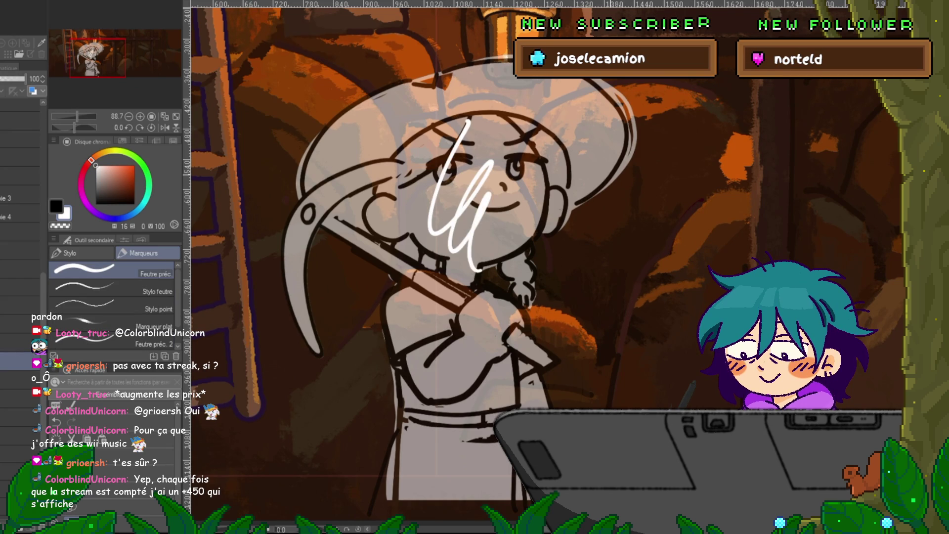
key("ctrl+z")
key("ctrl+z")
key("x")
left_click_drag(467, 151, 491, 227)
left_click_drag(477, 170, 526, 259)
key("ctrl+z")
key("ctrl+z")
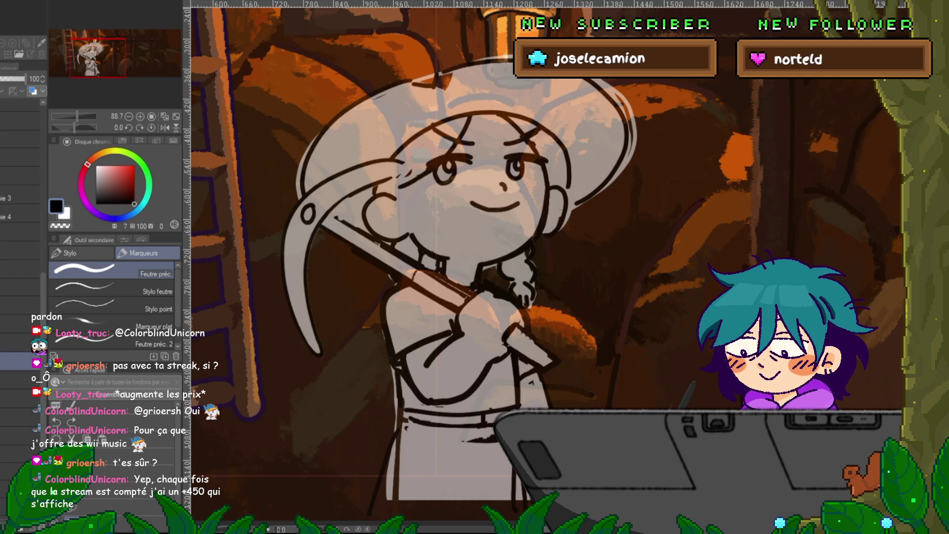
Lower the sketch layer's opacity to 42% and return to the inking layer.
left_click(20, 454)
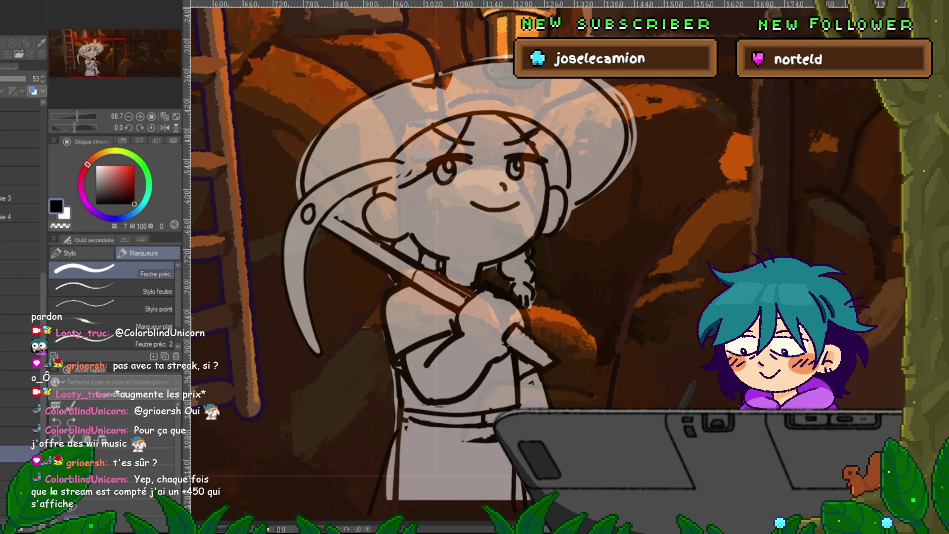
left_click_drag(14, 79, 12, 78)
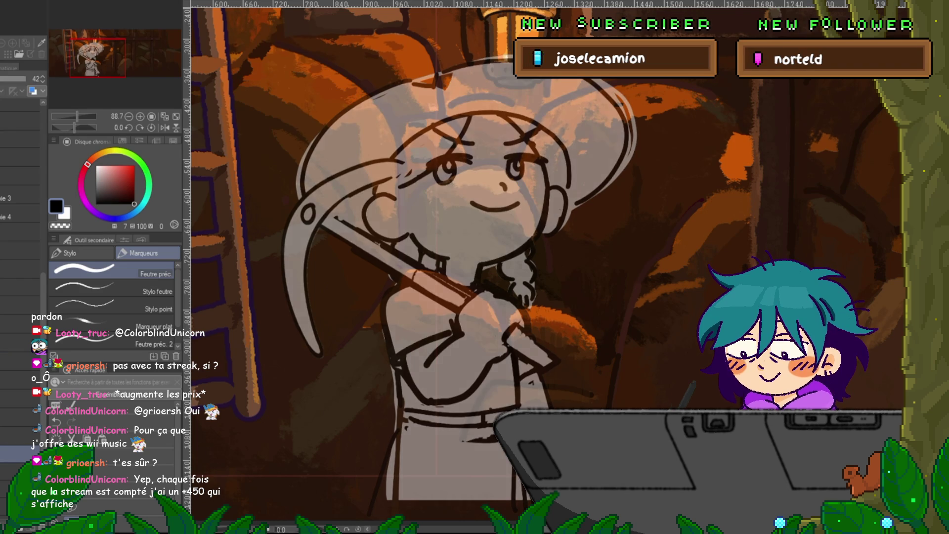
left_click(20, 361)
Ink a diagonal line on the hat brim, then pick a lower layer for a backing fill.
mouse_move(537, 188)
left_mouse_down()
mouse_move(501, 250)
mouse_move(551, 257)
left_mouse_up()
key("ctrl+z")
key("ctrl+z")
left_click_drag(578, 146, 539, 196)
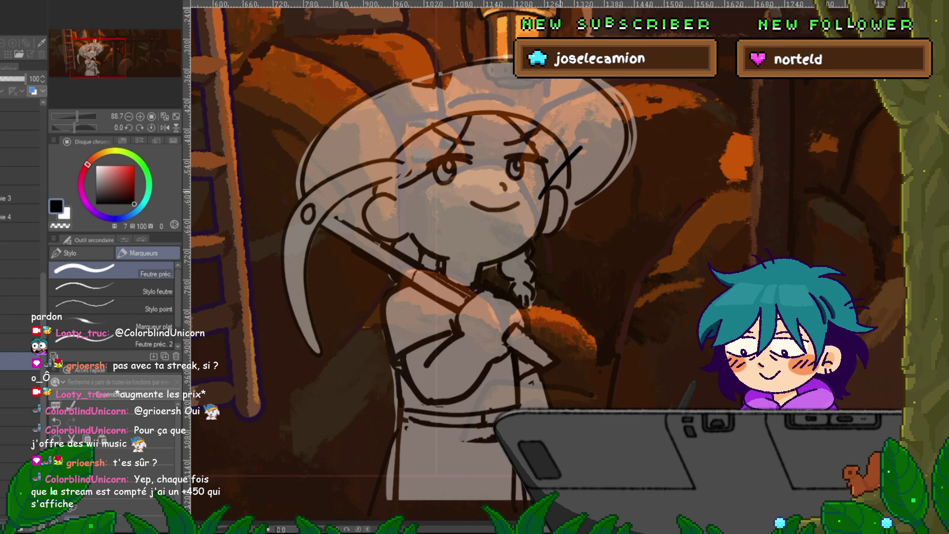
scroll(460, 267, "up", 3)
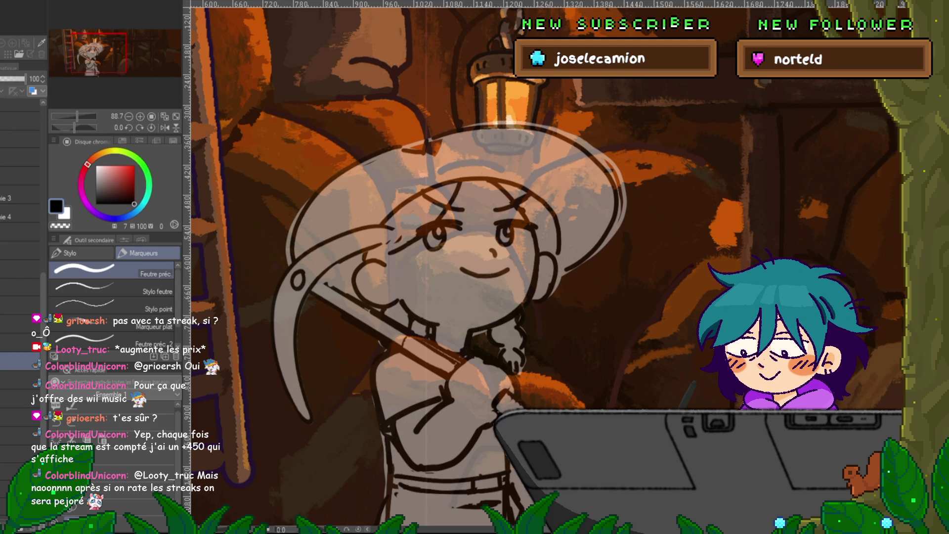
left_click(20, 379)
left_click(20, 435)
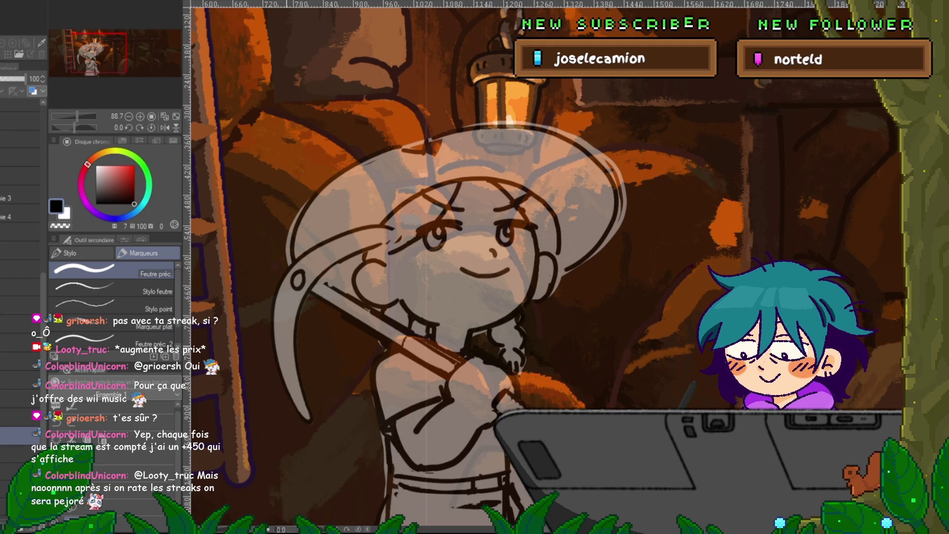
Lasso a loose area around the girl and fill it with white.
key("m")
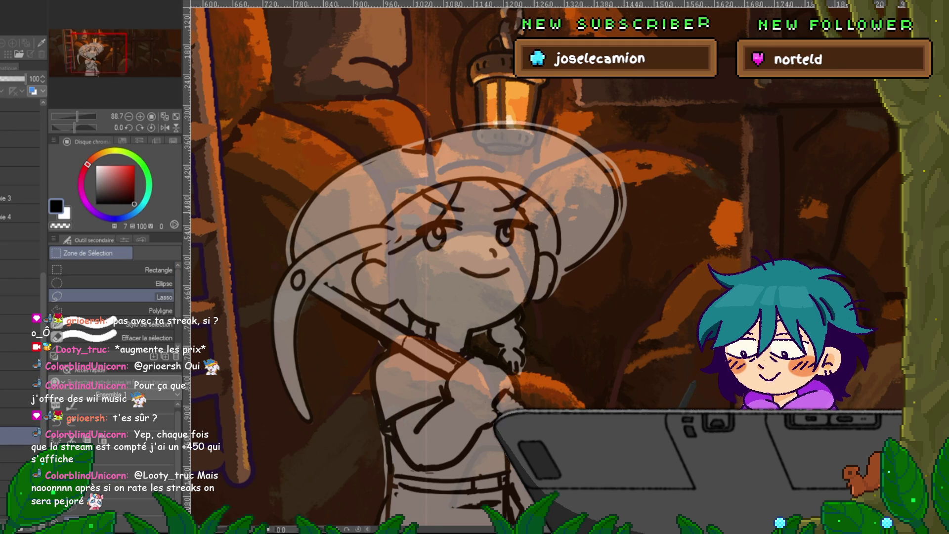
key("ctrl+minus")
mouse_move(712, 235)
left_mouse_down()
mouse_move(670, 346)
mouse_move(724, 131)
left_mouse_up()
scroll(669, 345, "down", 3)
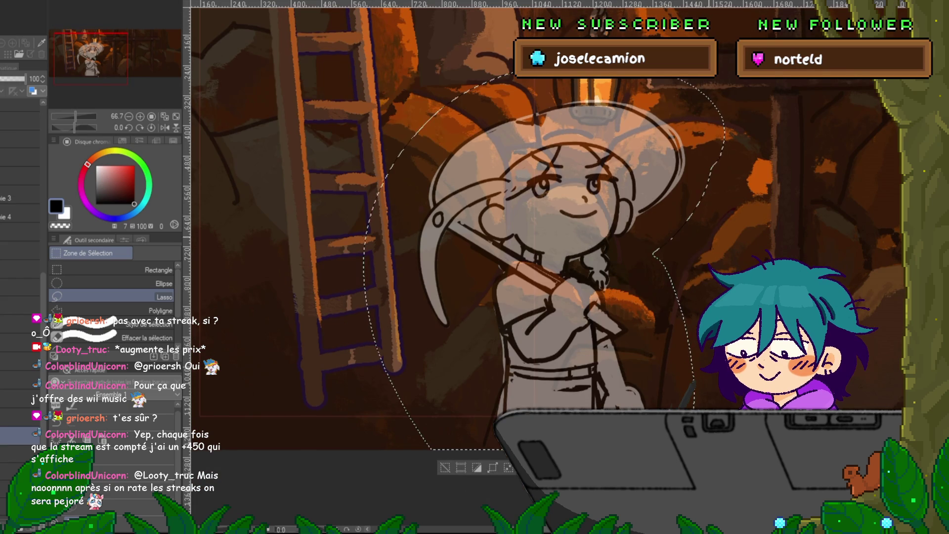
key("x")
key("g")
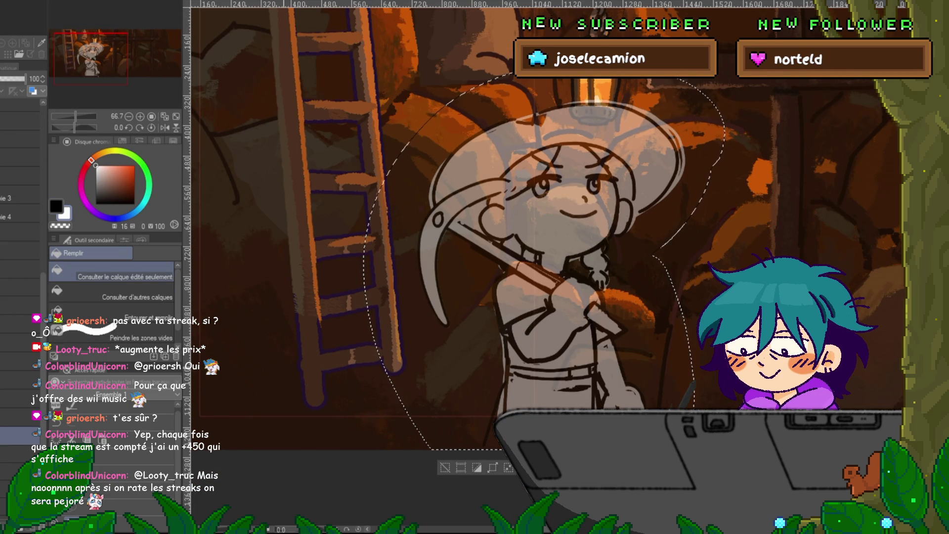
key("alt+BackSpace")
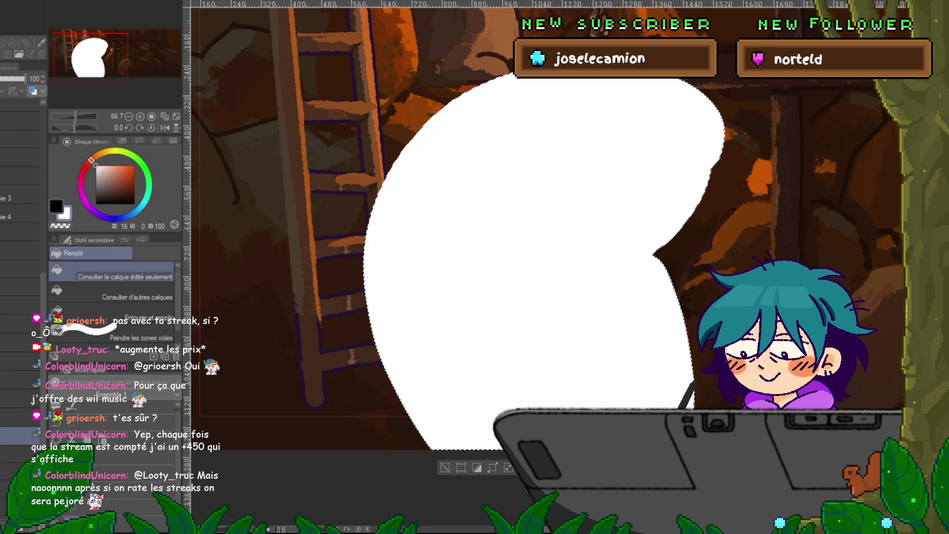
Deselect, set the white shape layer to 30% opacity, and zoom in on the face.
key("m")
key("ctrl+d")
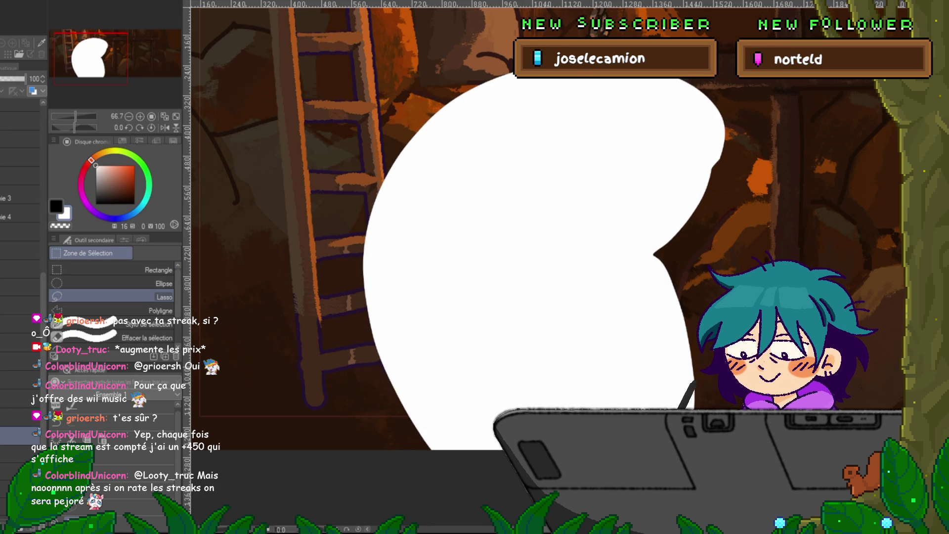
left_click(14, 78)
left_click(20, 361)
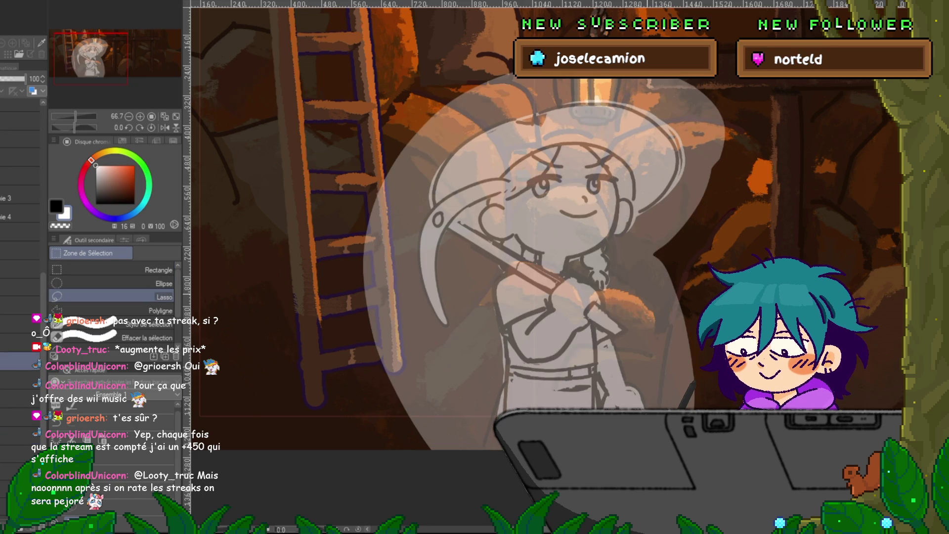
key("ctrl+plus")
key("ctrl+plus")
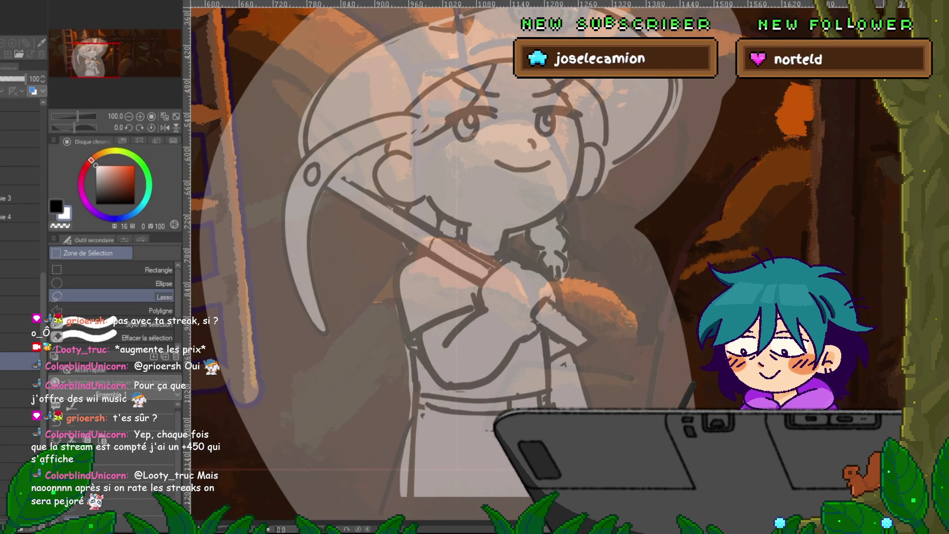
scroll(504, 267, "up", 3)
scroll(504, 267, "up", 3)
Test black Marker pen strokes on the face, then undo them.
key("p")
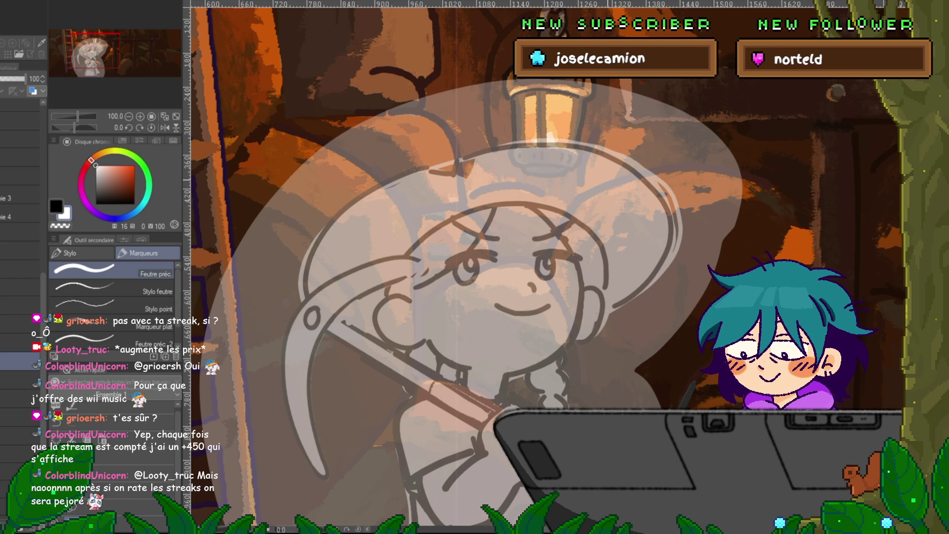
key("x")
left_click_drag(554, 172, 582, 171)
left_click_drag(563, 212, 609, 232)
key("ctrl+z")
key("ctrl+z")
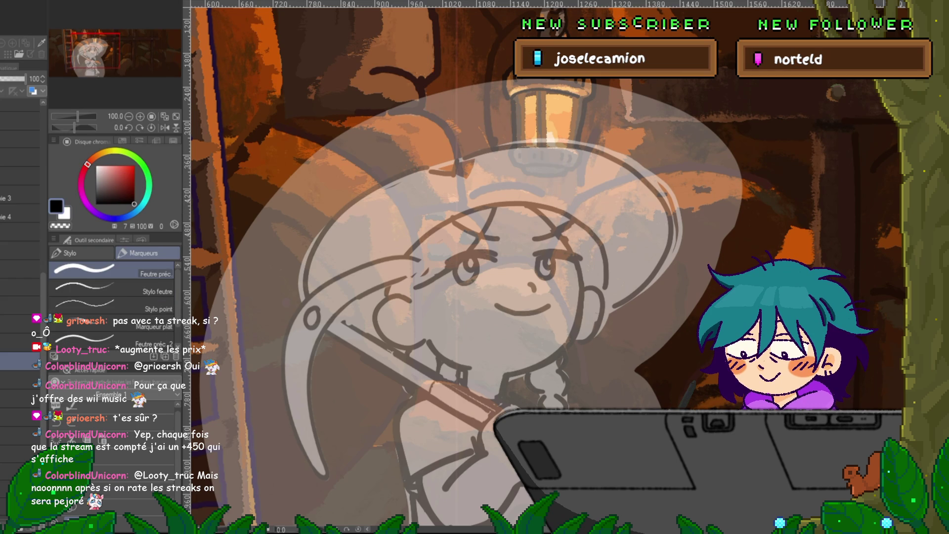
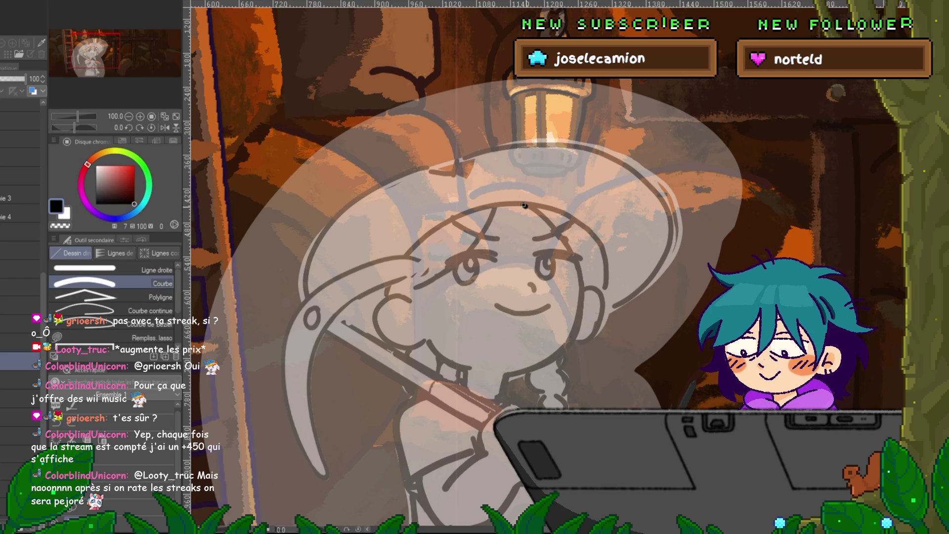
Trace the right face outline down to the chin and a short jaw curve, then zoom out to 66.7%.
mouse_move(523, 204)
left_mouse_down()
mouse_move(583, 291)
mouse_move(505, 376)
left_mouse_up()
left_click(578, 224)
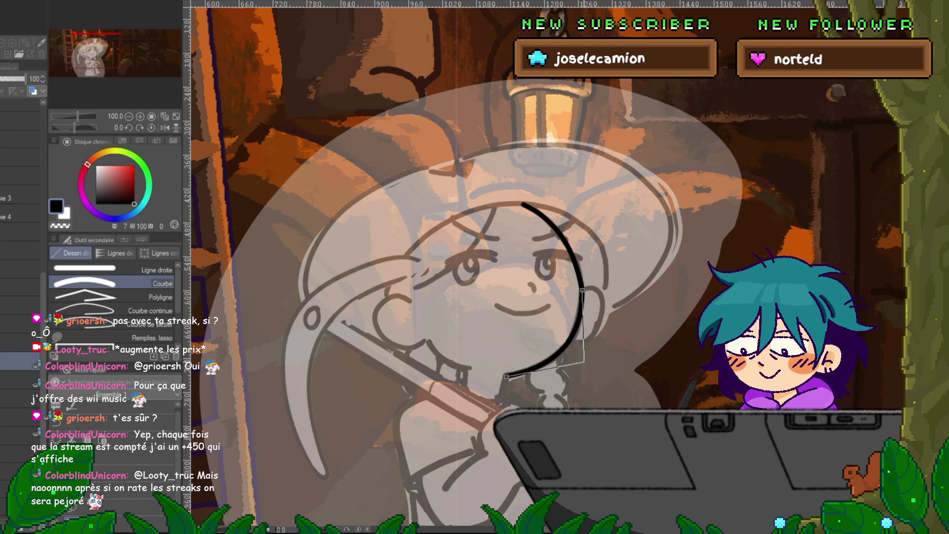
left_click(588, 339)
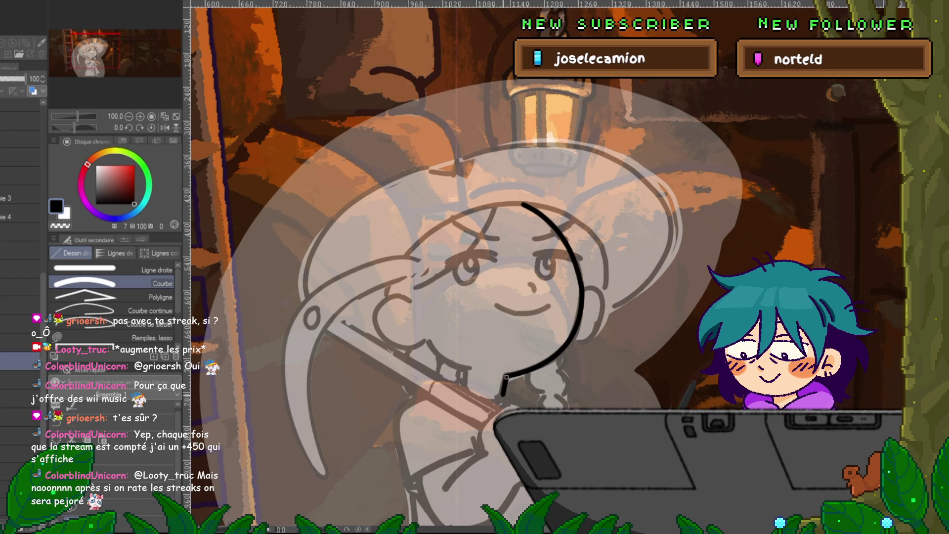
left_click_drag(426, 341, 469, 368)
left_click(442, 365)
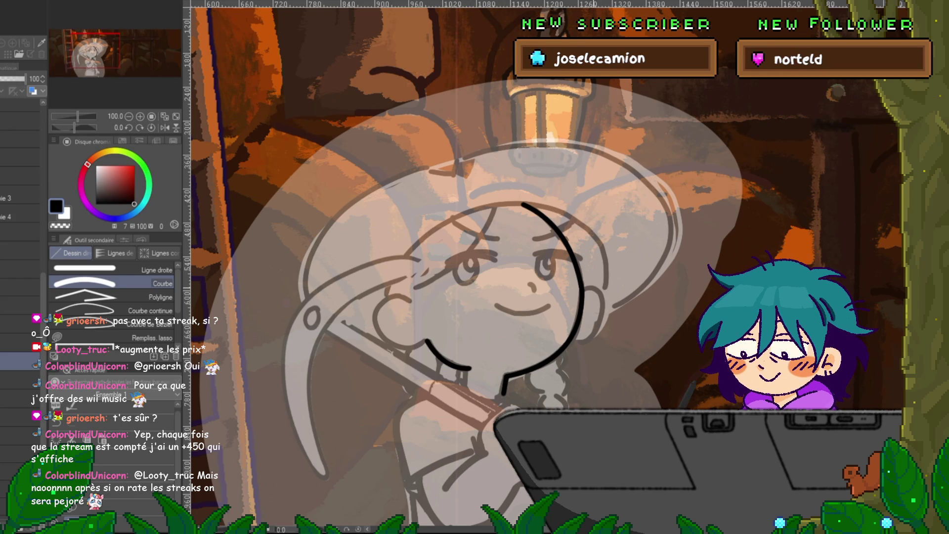
key("ctrl+minus")
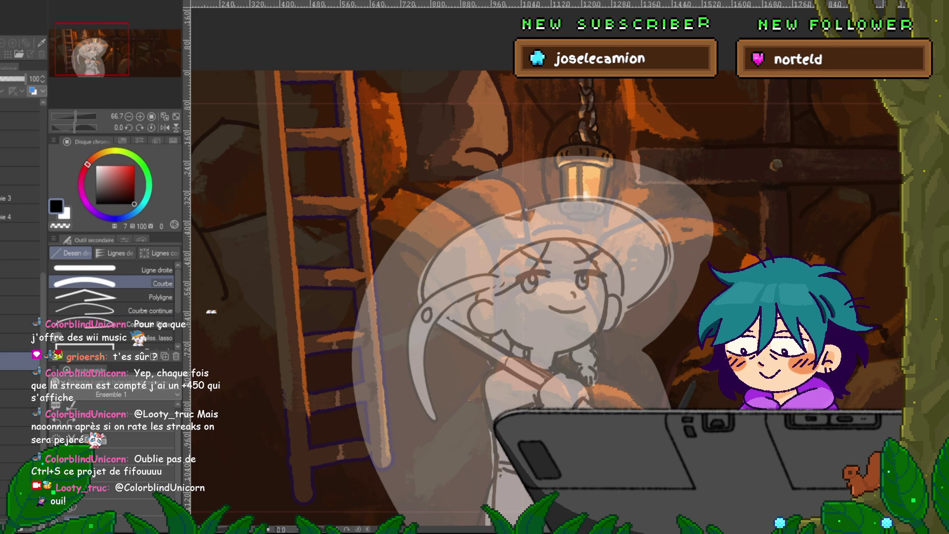
Slide the character layer right, then undo back to the white-filled character drawing.
left_click_drag(533, 297, 890, 296)
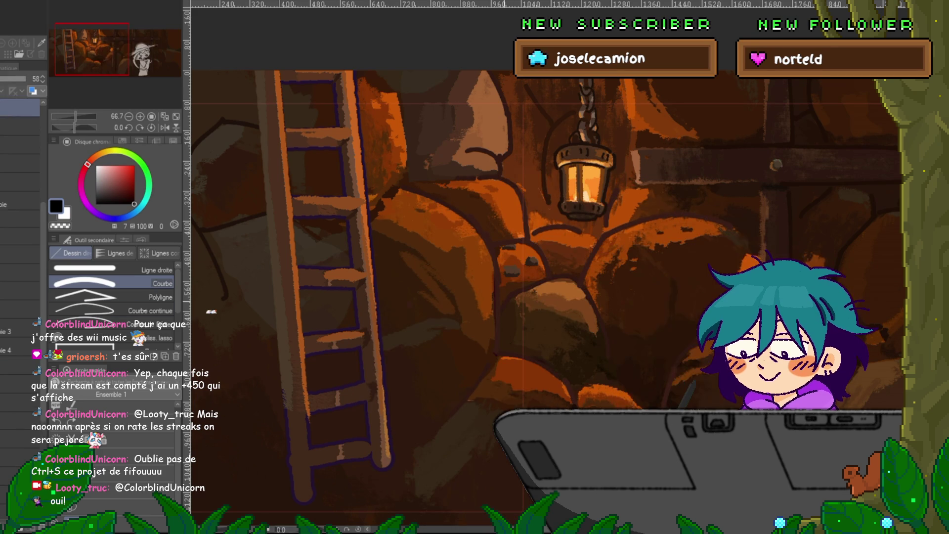
key("ctrl+z")
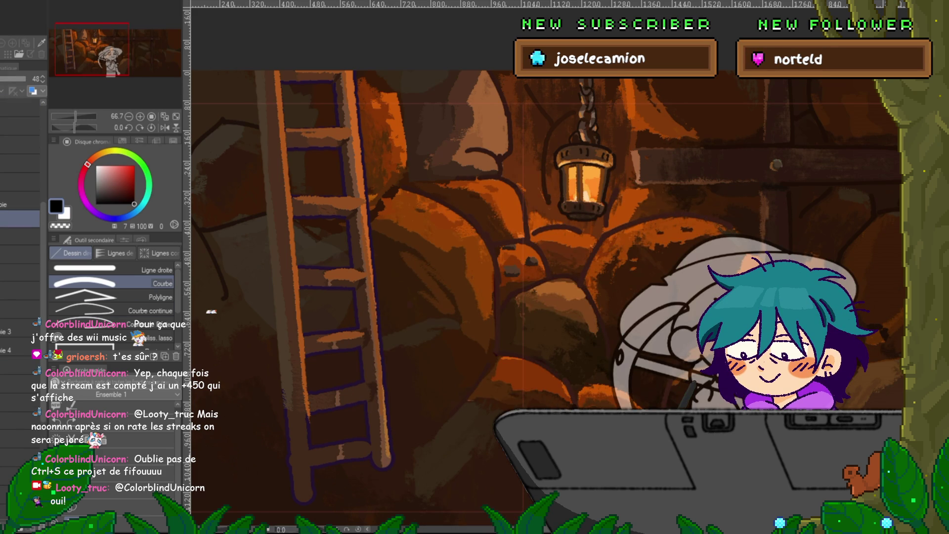
key("ctrl+z")
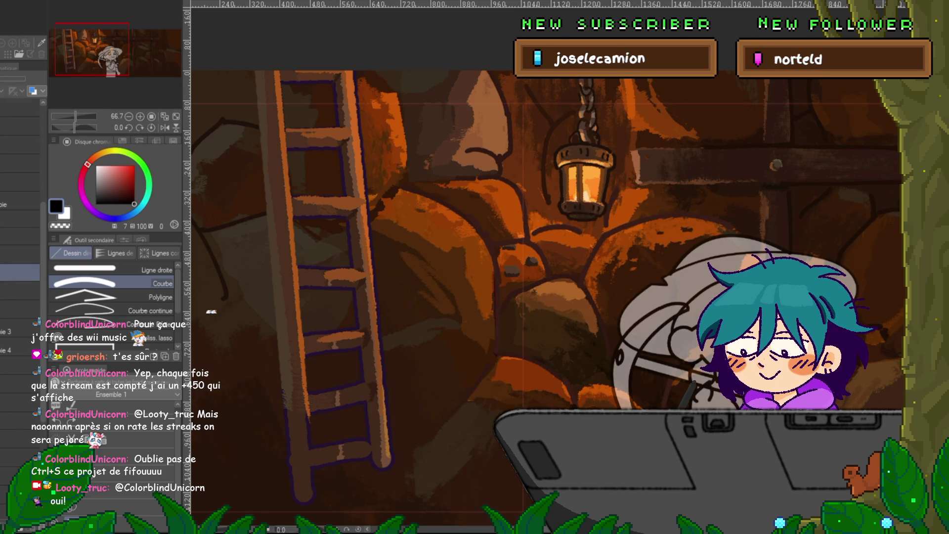
key("ctrl+z")
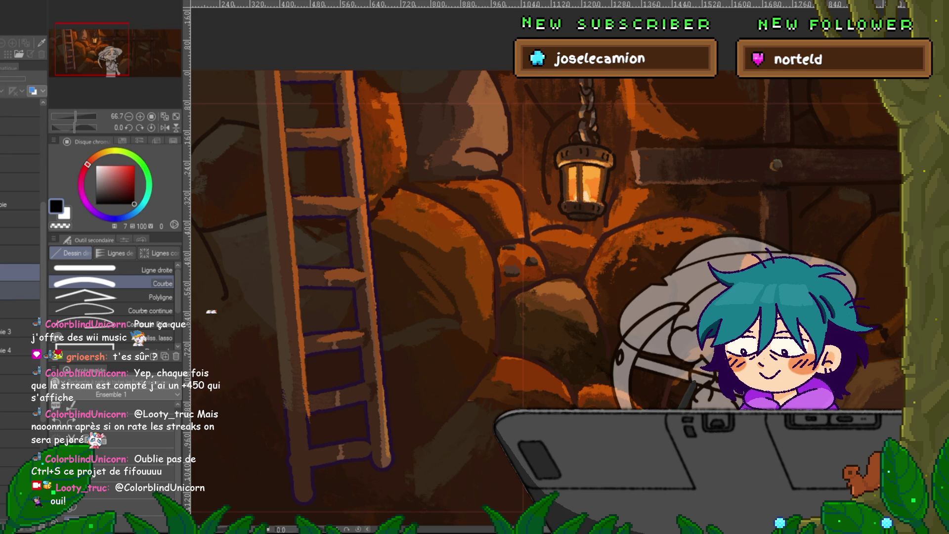
key("ctrl+z")
key("ctrl+z")
key("ctrl+z")
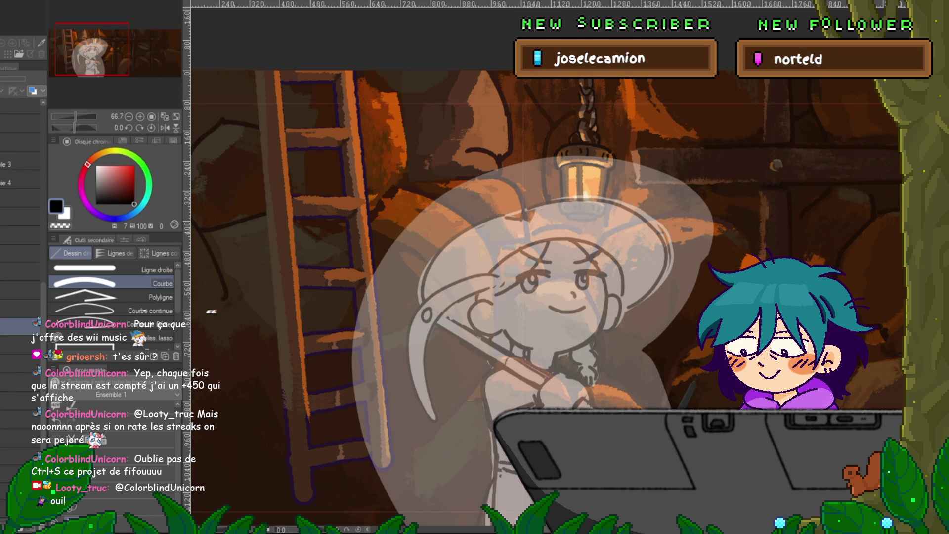
key("ctrl+z")
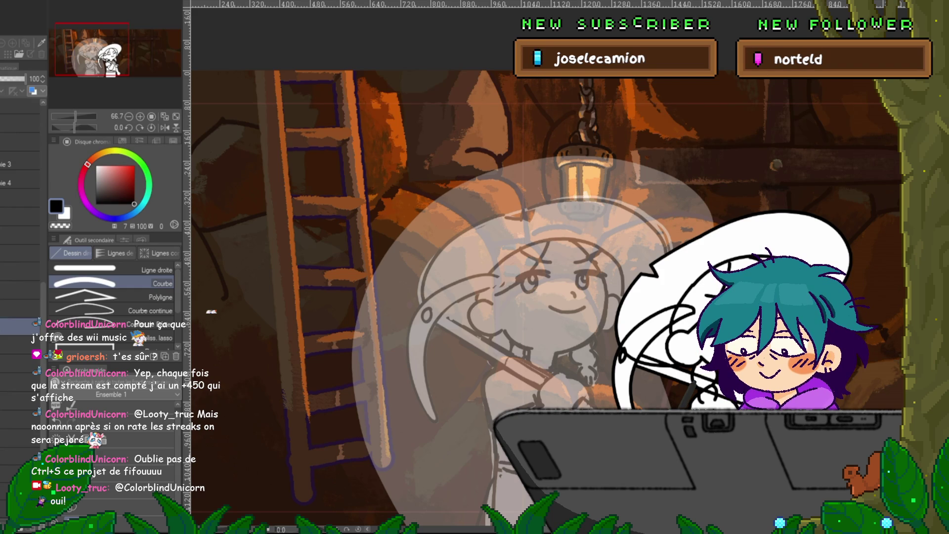
Transform the drawing left over the sketch and lower the line-art layer opacity to 45.
key("ctrl+t")
mouse_move(573, 373)
left_mouse_down()
mouse_move(512, 373)
mouse_move(509, 337)
left_mouse_up()
key("Return")
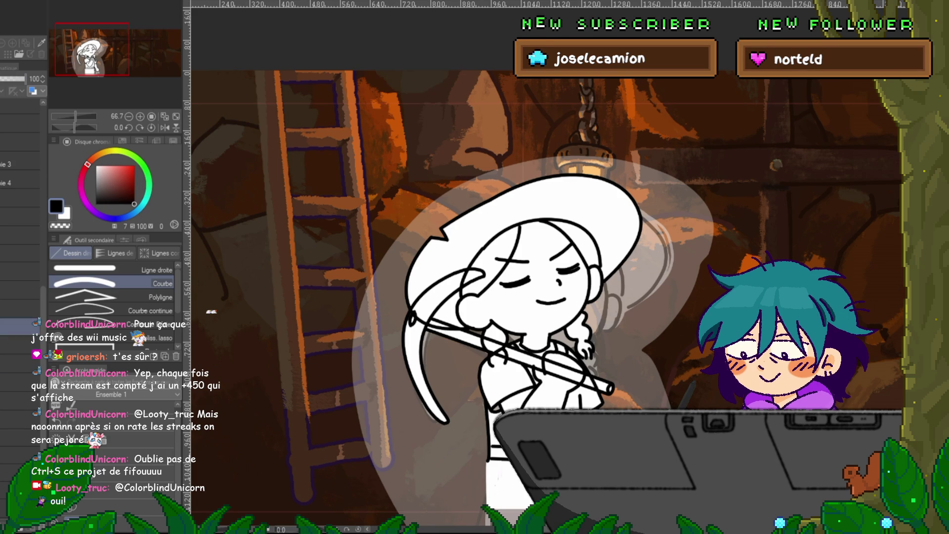
left_click(11, 79)
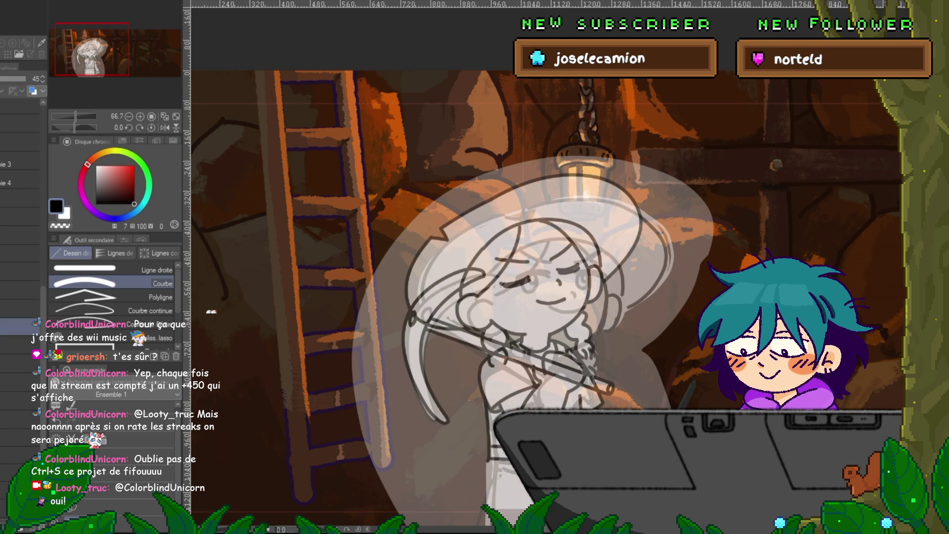
Delete and restore the line-art layer via undo/redo, returning to a single sketch zoomed to 87.8%.
key("Delete")
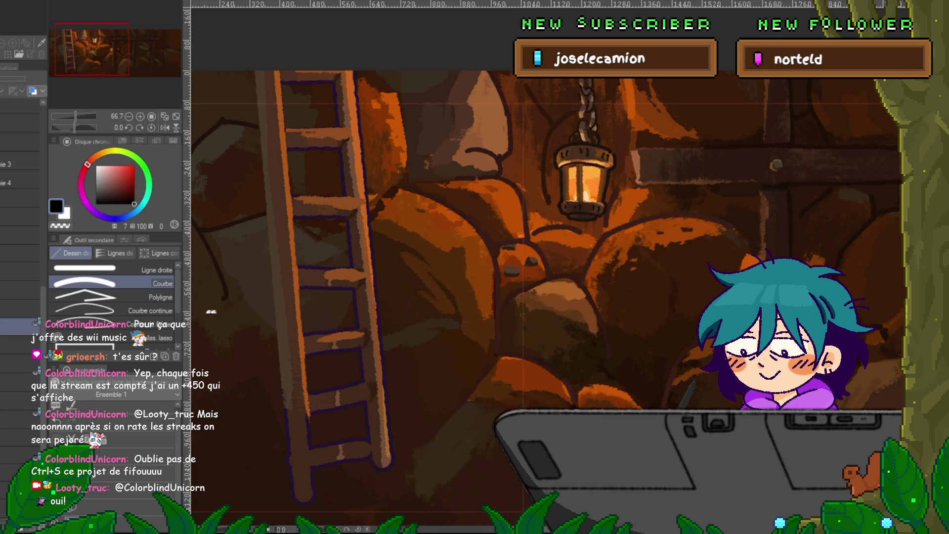
key("ctrl+z")
key("ctrl+z")
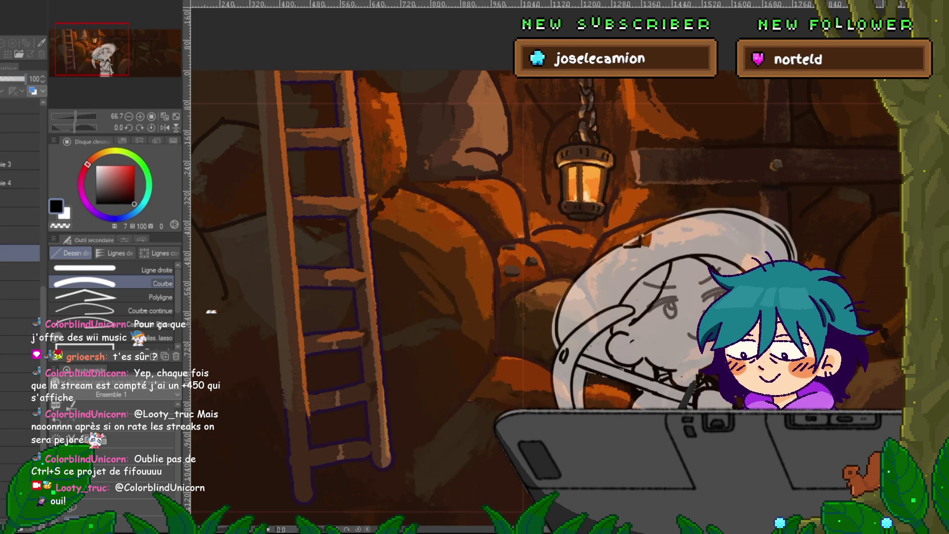
key("ctrl+z")
key("ctrl+y")
key("ctrl+z")
key("ctrl+y")
key("ctrl+z")
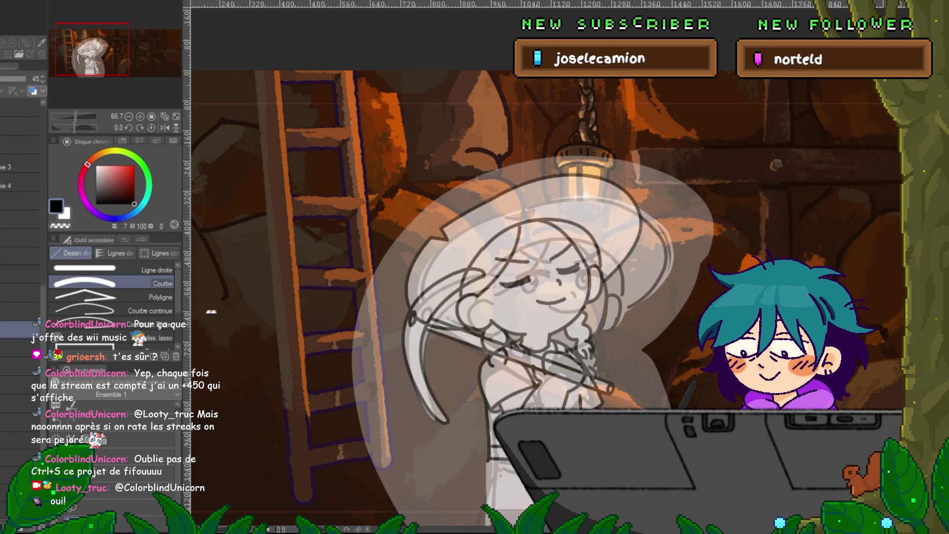
key("ctrl+z")
key("ctrl+plus")
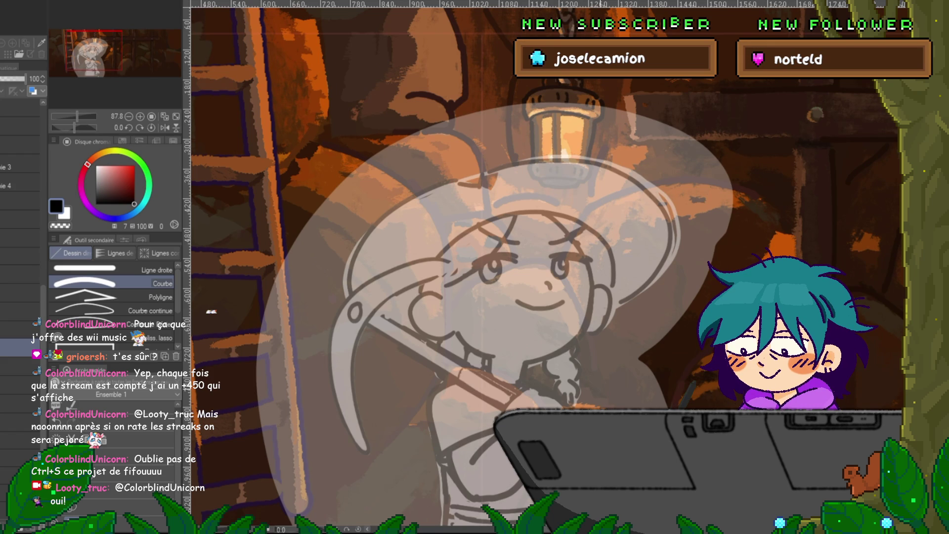
Try a pen stroke on the face, undo it, and return to the Curve tool over the head.
key("p")
left_click_drag(573, 221, 583, 342)
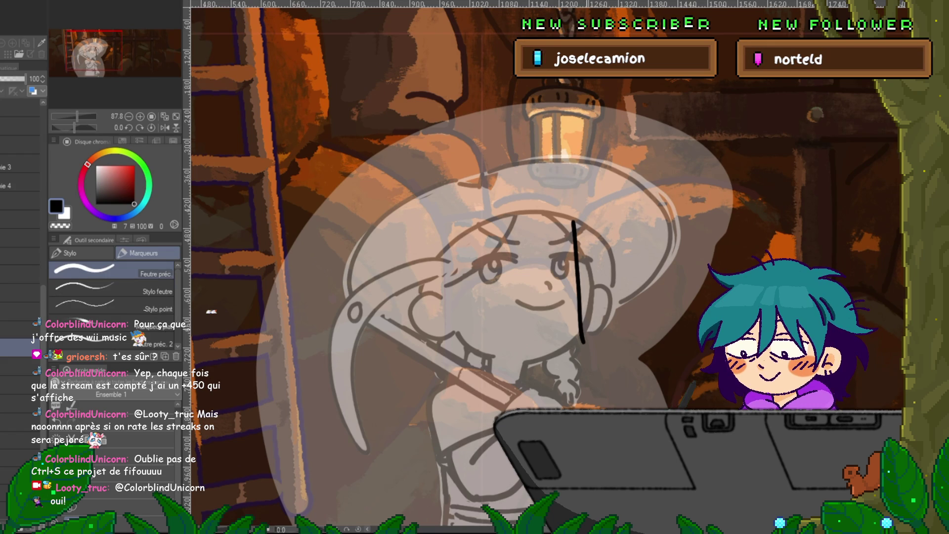
key("ctrl+z")
key("u")
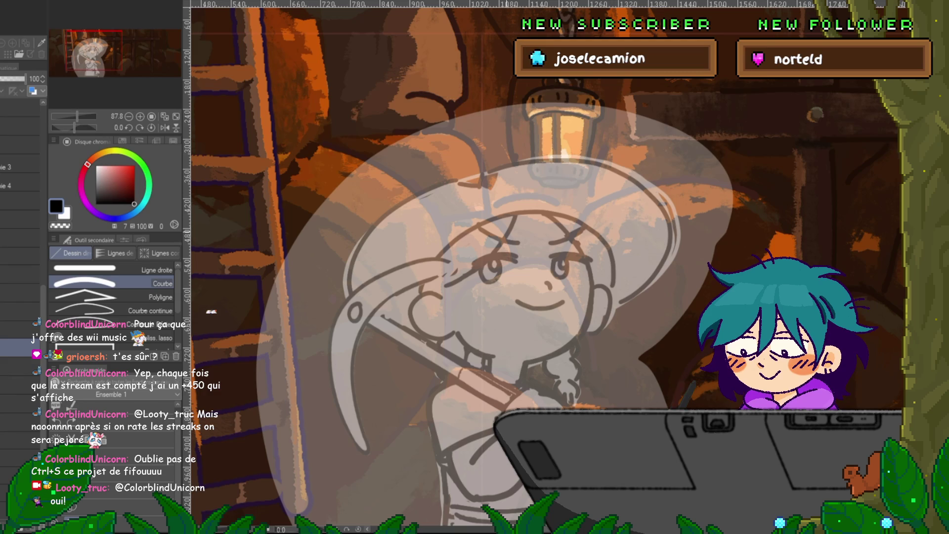
left_click_drag(494, 267, 459, 236)
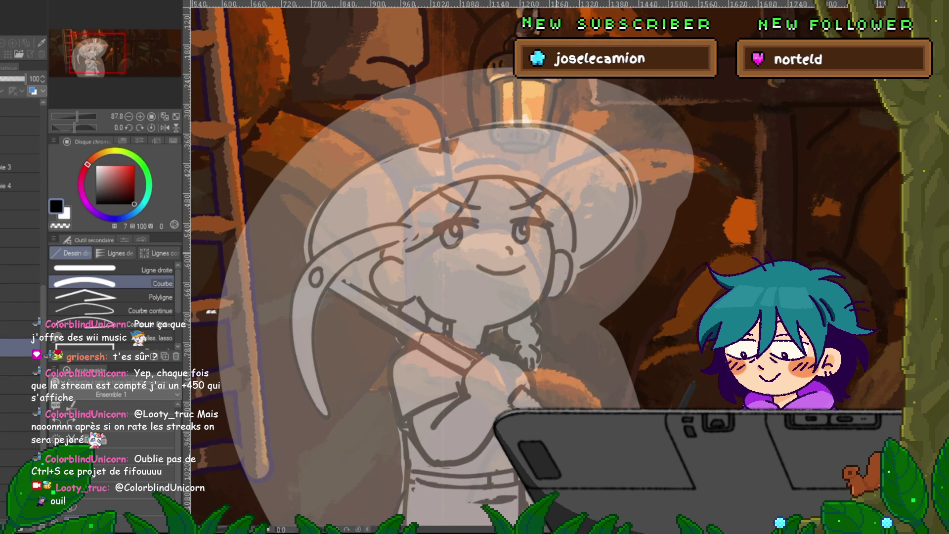
Ink curved arcs over the top of the head and the forehead.
left_click_drag(505, 178, 572, 254)
left_click(583, 192)
left_click_drag(504, 177, 380, 259)
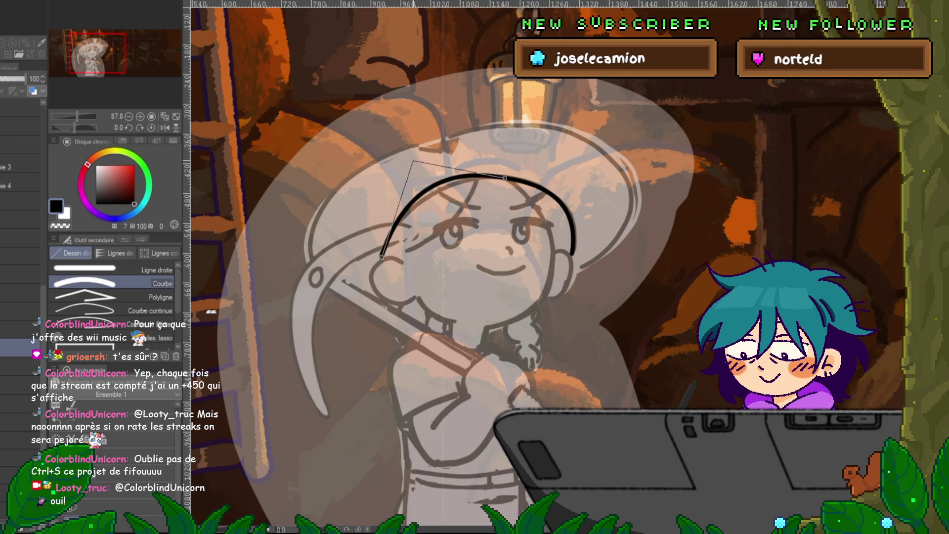
left_click(427, 195)
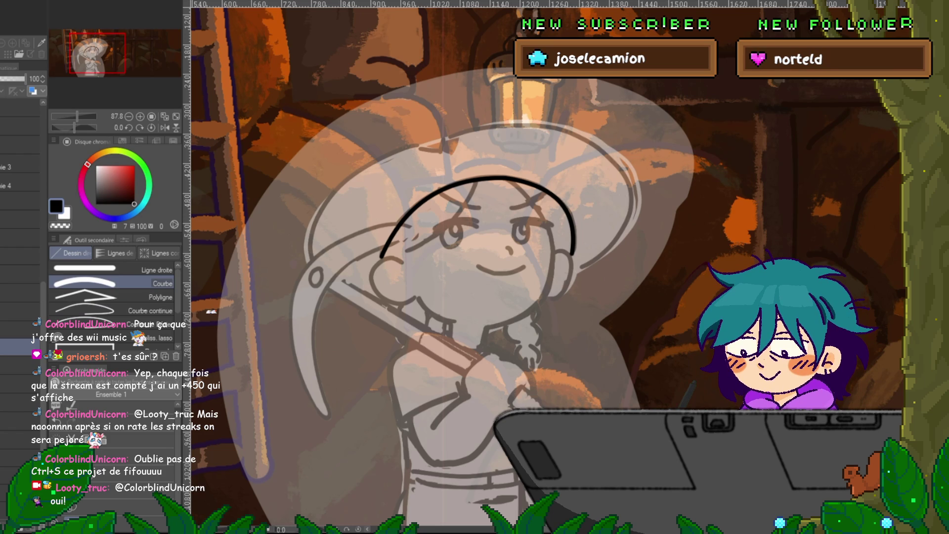
On the layer below, attempt the hat's top-left brim curve twice, undoing both tries.
left_click(20, 365)
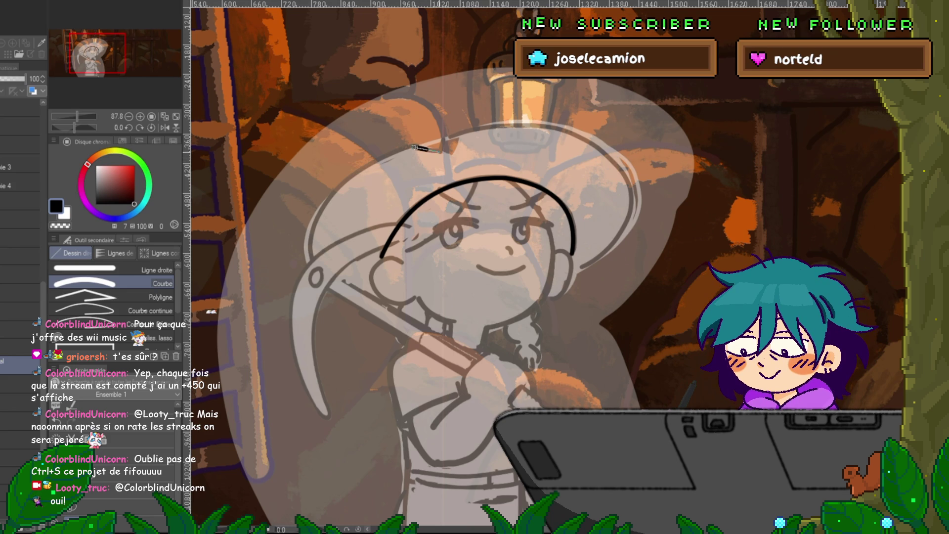
mouse_move(414, 148)
left_mouse_down()
mouse_move(436, 152)
mouse_move(440, 141)
mouse_move(316, 222)
left_mouse_up()
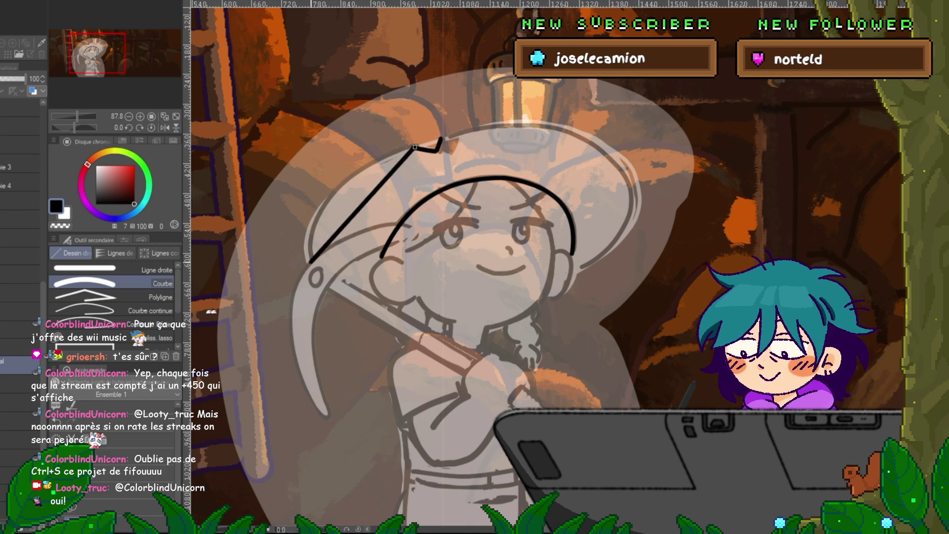
left_click(358, 175)
key("ctrl+z")
left_click_drag(413, 147, 399, 318)
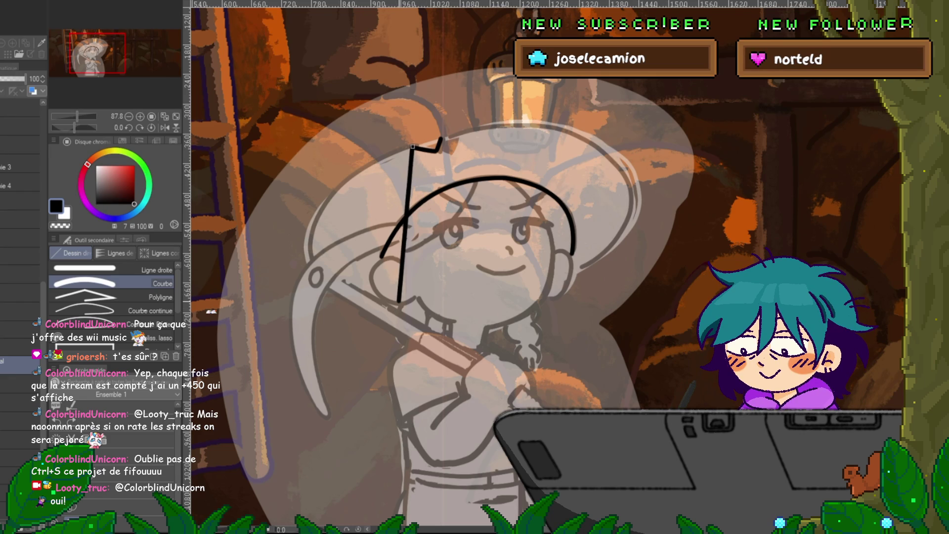
left_click(399, 315)
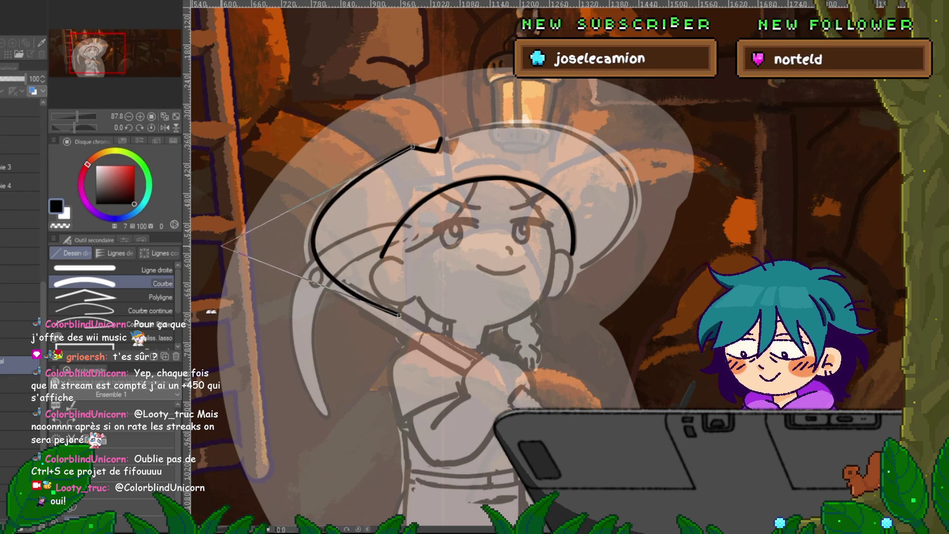
left_click(225, 245)
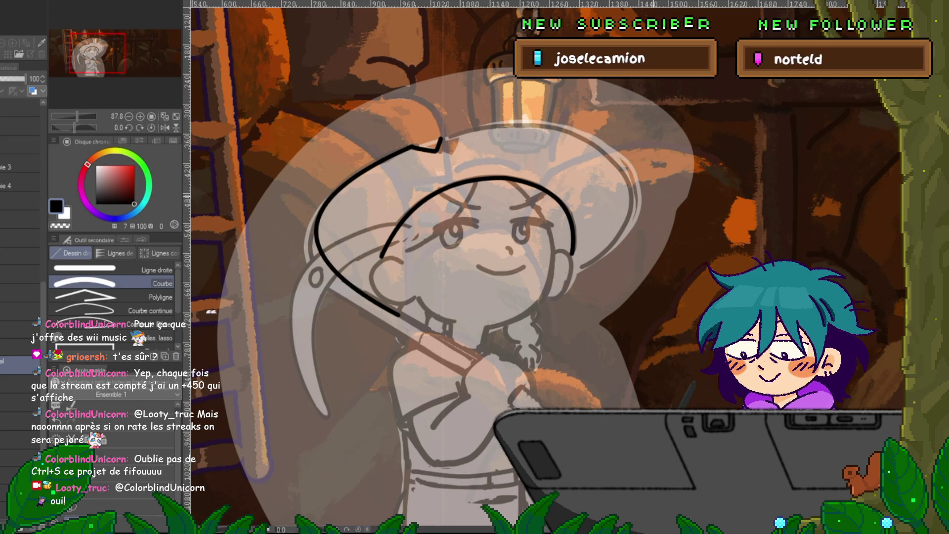
key("ctrl+z")
Redraw the hat's left edge, continue down the lower brim, and redo the short bottom segment.
left_click_drag(414, 146, 311, 237)
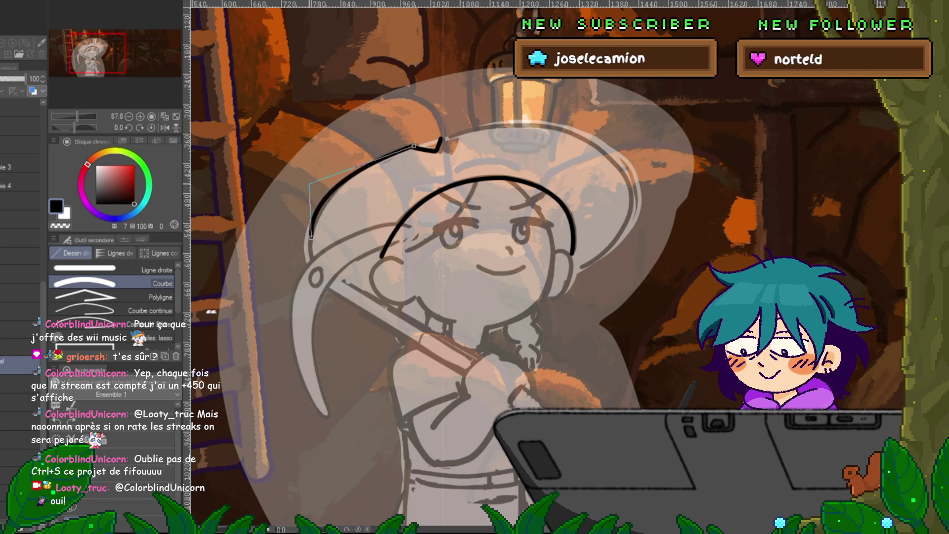
left_click(314, 185)
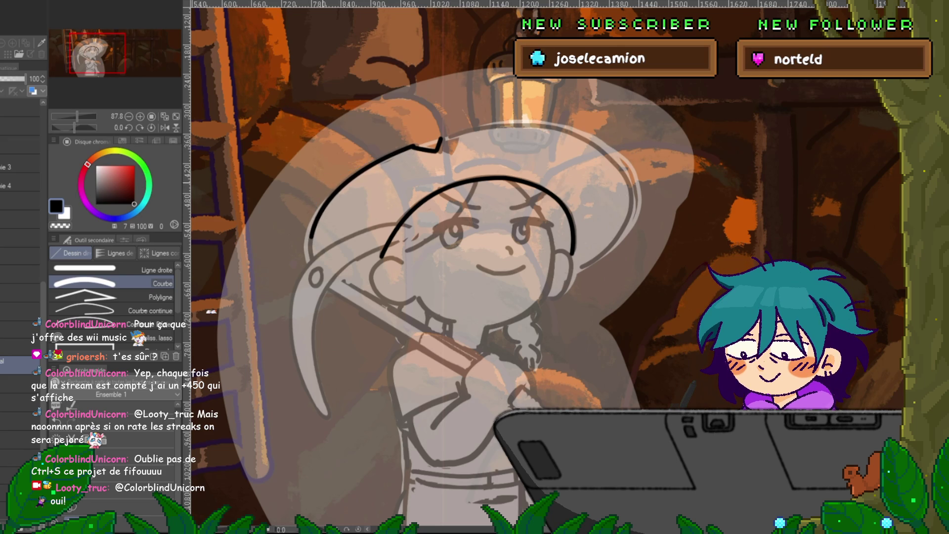
left_click_drag(312, 239, 349, 300)
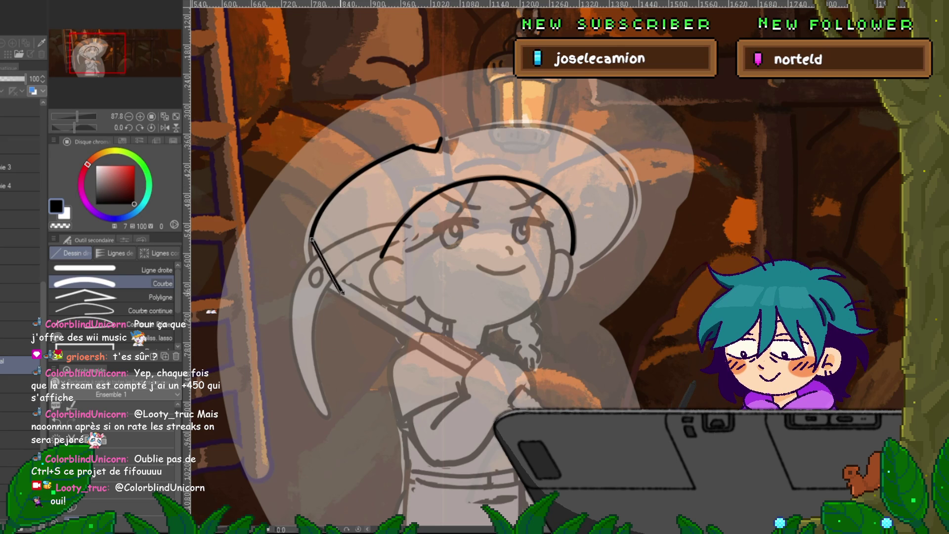
left_click(308, 288)
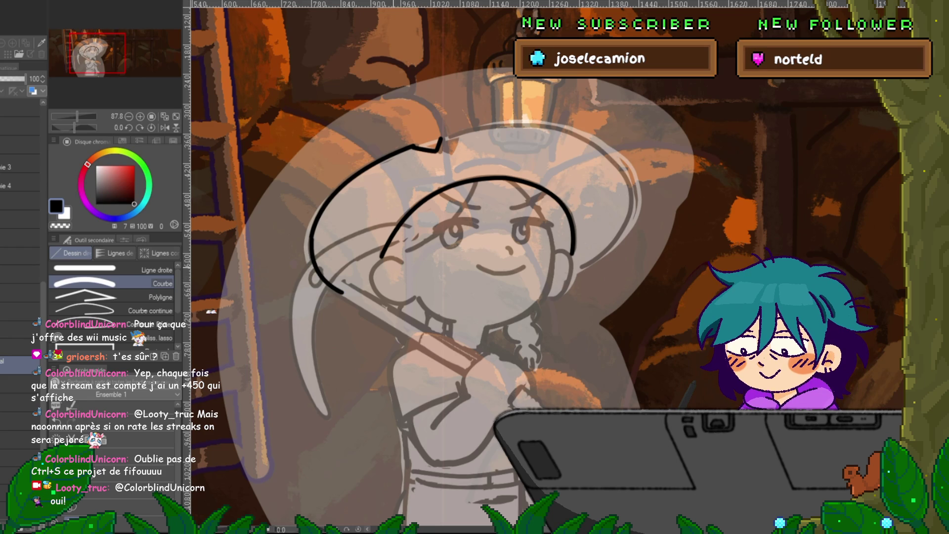
left_click_drag(342, 293, 379, 290)
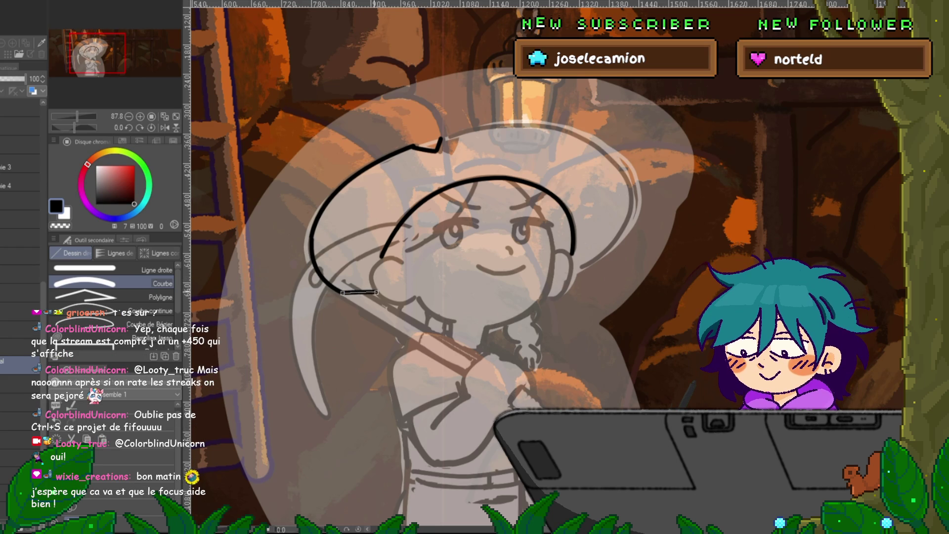
left_click(360, 299)
key("ctrl+z")
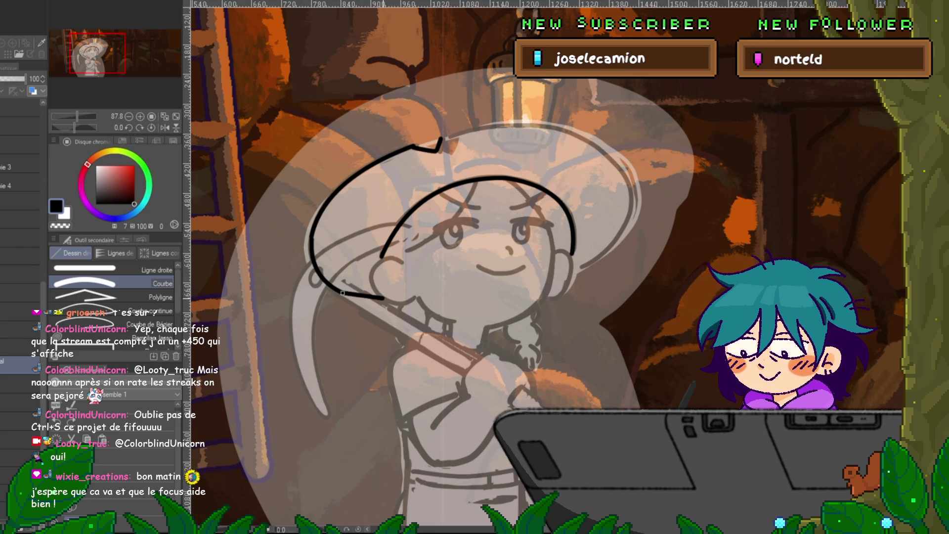
left_click_drag(378, 296, 383, 298)
left_click(362, 298)
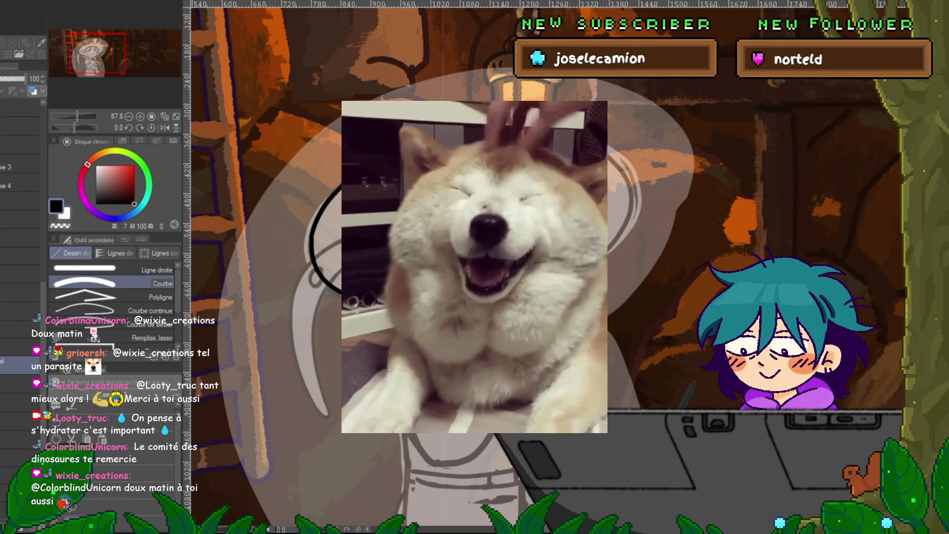
Scroll the canvas down along the hat's top outline.
scroll(474, 267, "down", 2)
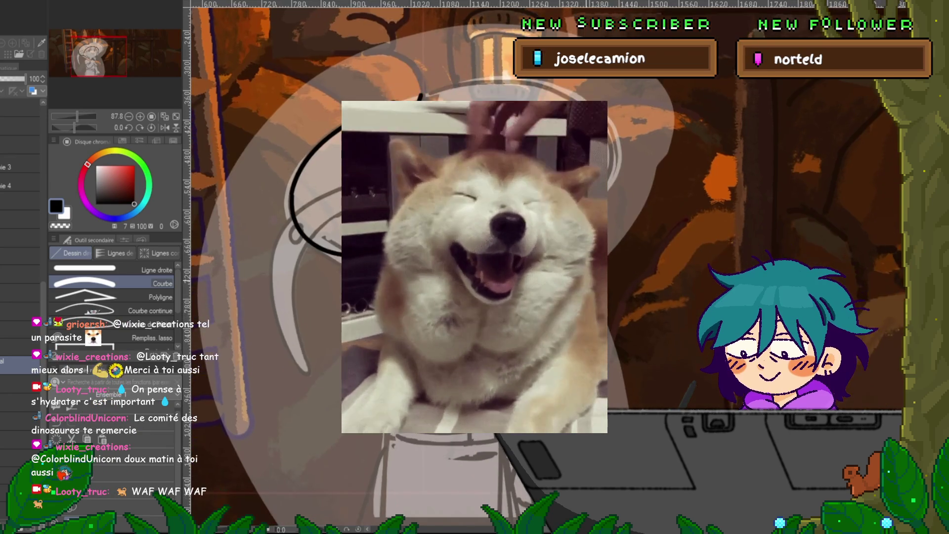
Ink the hat's right edge, the brim's outward underside curve, and the curl at its tip.
scroll(474, 267, "up", 2)
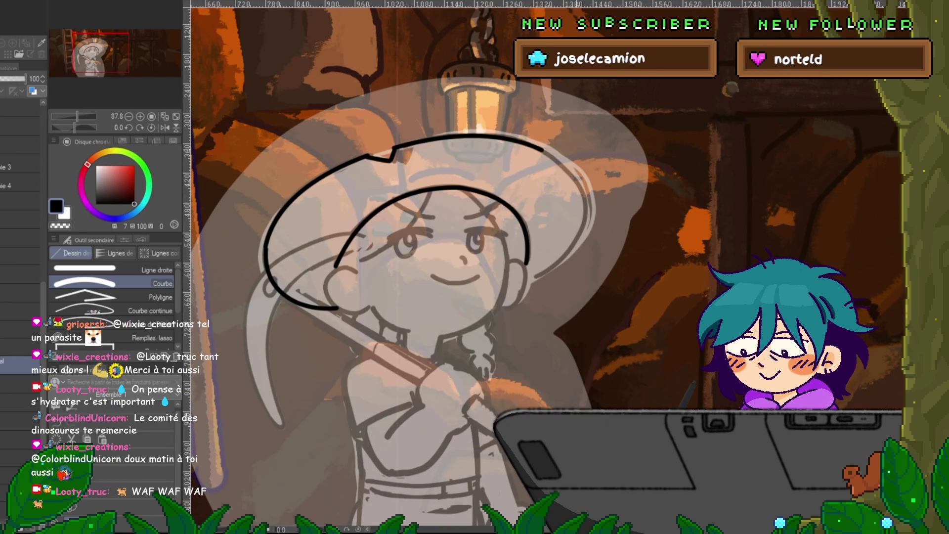
left_click_drag(542, 150, 586, 219)
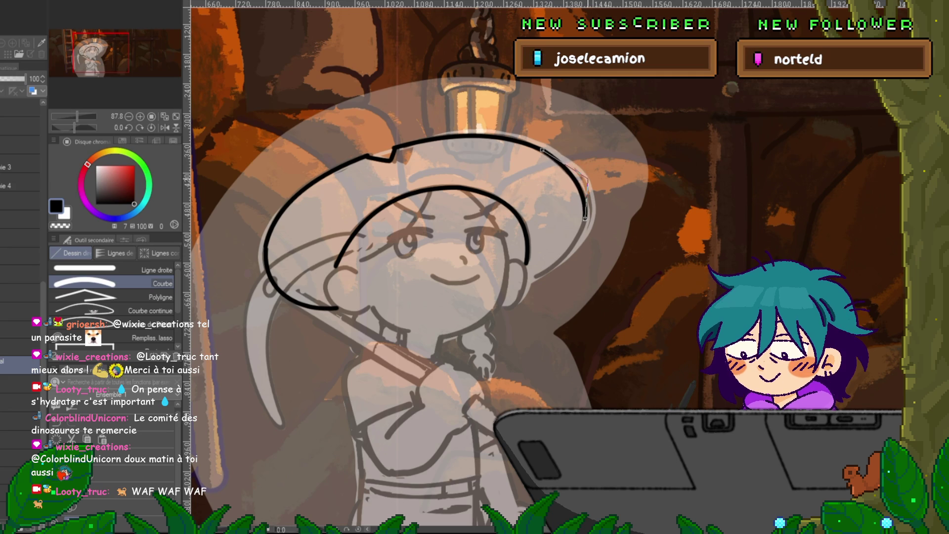
left_click(587, 179)
left_click_drag(586, 219, 532, 278)
left_click(578, 267)
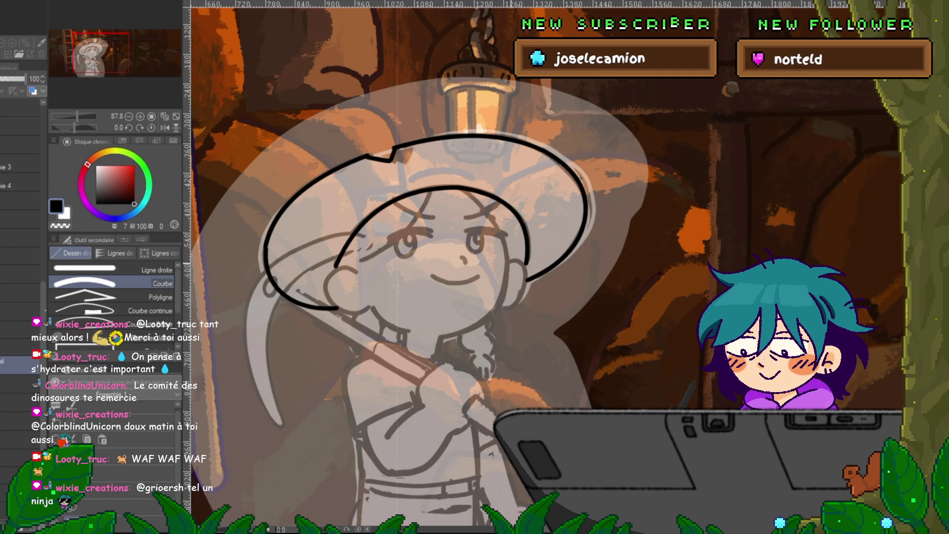
mouse_move(526, 281)
left_mouse_down()
mouse_move(508, 262)
mouse_move(518, 301)
mouse_move(499, 307)
left_mouse_up()
left_click(520, 314)
Draw the curve beside her cheek and the two-segment hair lock running down from it.
left_click_drag(325, 287, 355, 273)
left_click(332, 261)
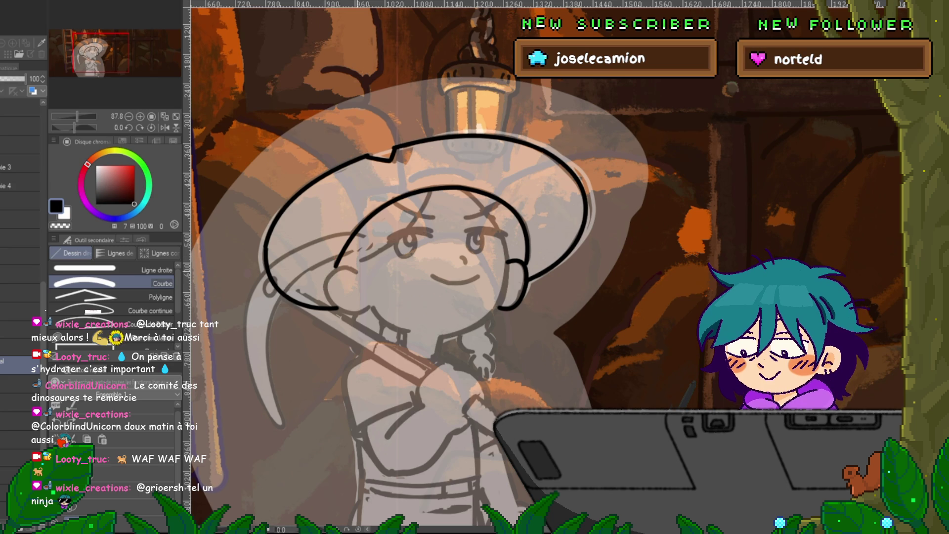
left_click_drag(326, 282, 356, 273)
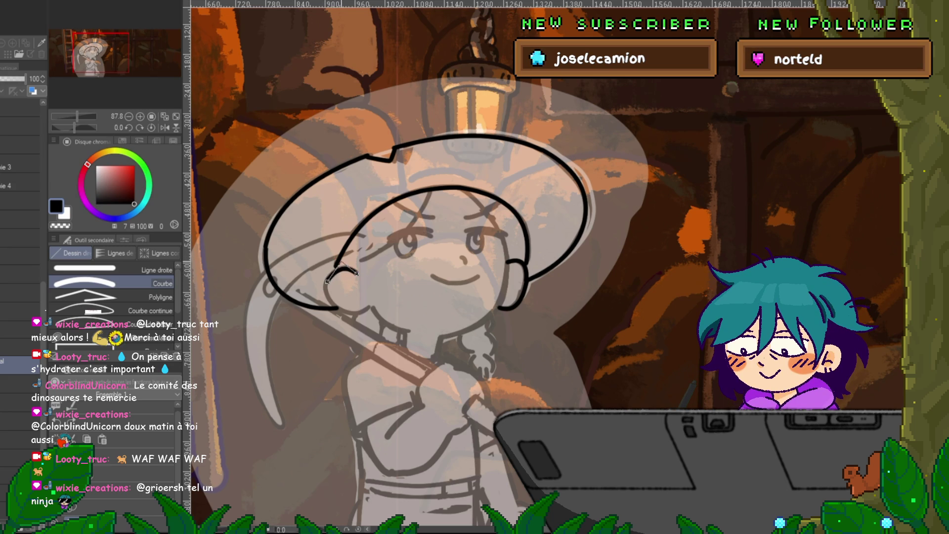
mouse_move(326, 283)
left_mouse_down()
mouse_move(338, 308)
mouse_move(372, 307)
left_mouse_up()
left_click(355, 314)
left_click_drag(372, 307, 410, 334)
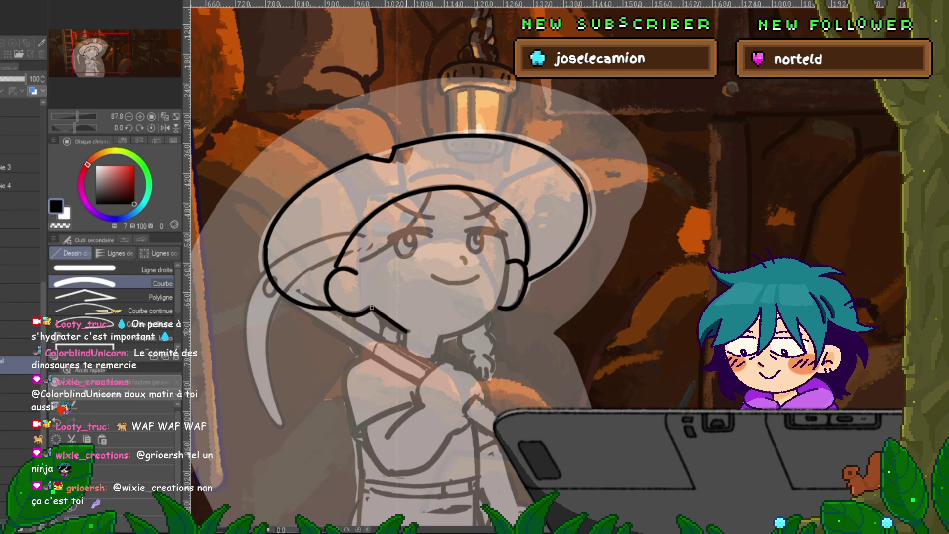
left_click(390, 328)
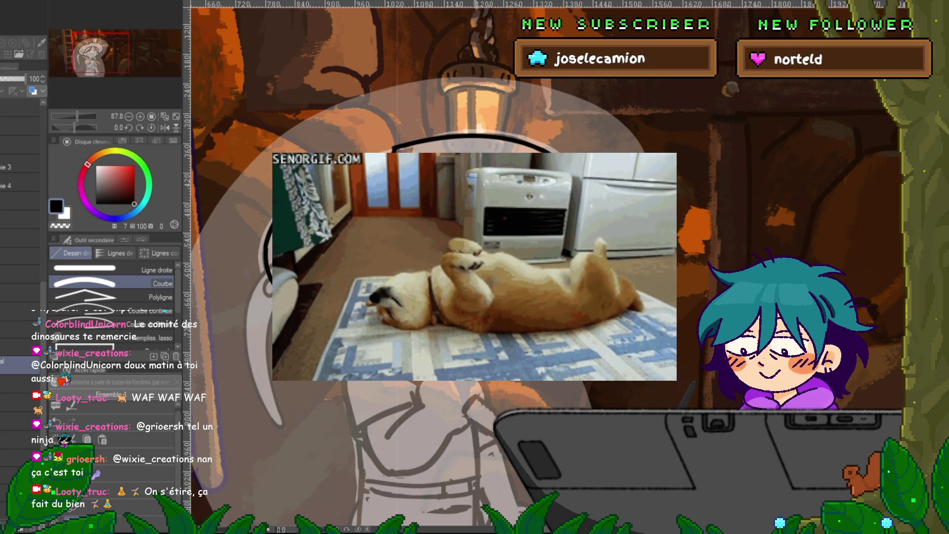
Commit the bent curve running along the right of her face.
left_click(511, 326)
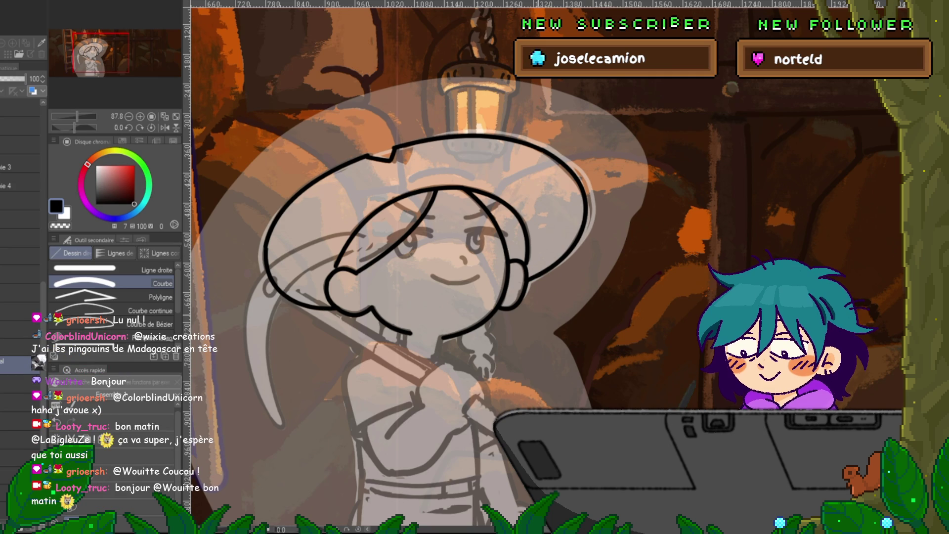
Pan down to the hands and ink the hand curve, finger stroke, and edges gripping the staff.
left_click_drag(445, 272, 429, 257)
left_click_drag(445, 296, 439, 229)
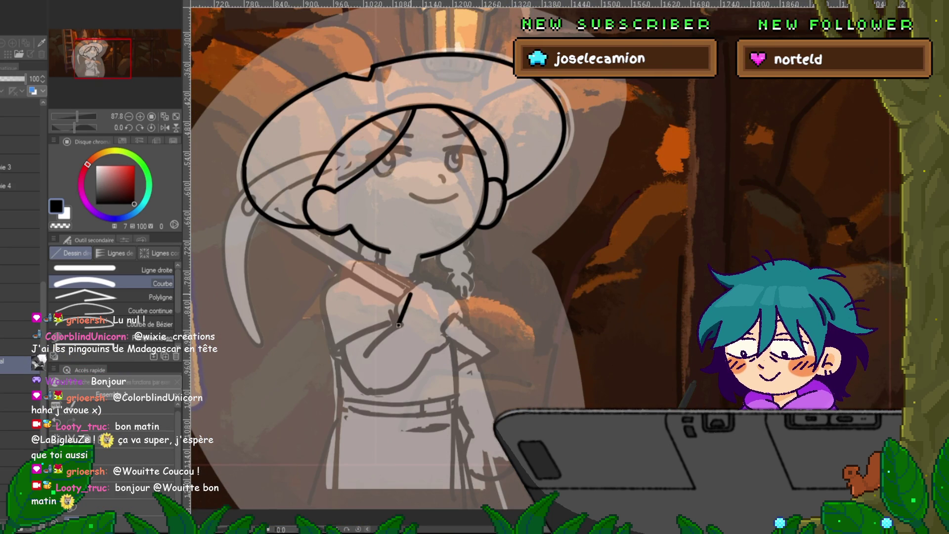
mouse_move(399, 324)
left_mouse_down()
mouse_move(420, 280)
mouse_move(467, 322)
left_mouse_up()
key("ctrl+z")
left_click_drag(429, 282, 465, 321)
scroll(465, 321, "down", 1)
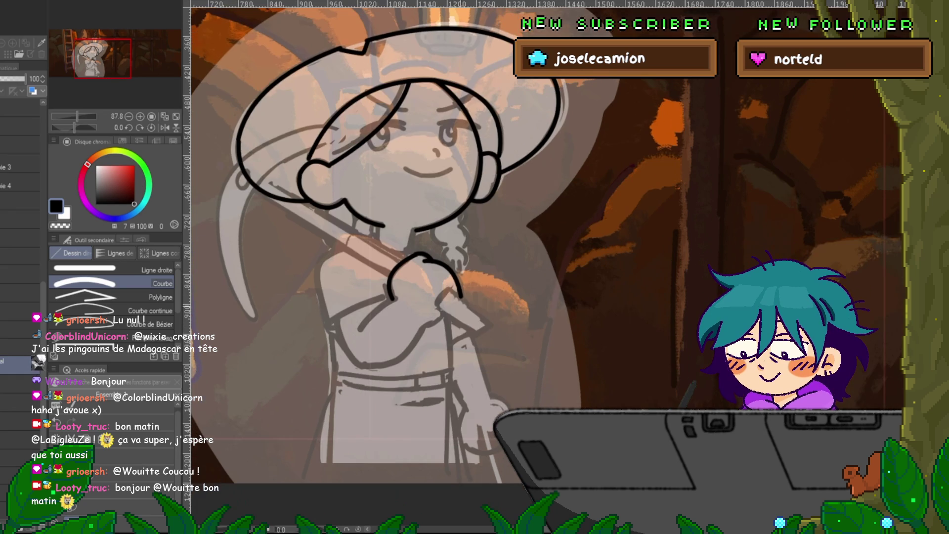
left_click_drag(449, 289, 435, 307)
left_click(440, 295)
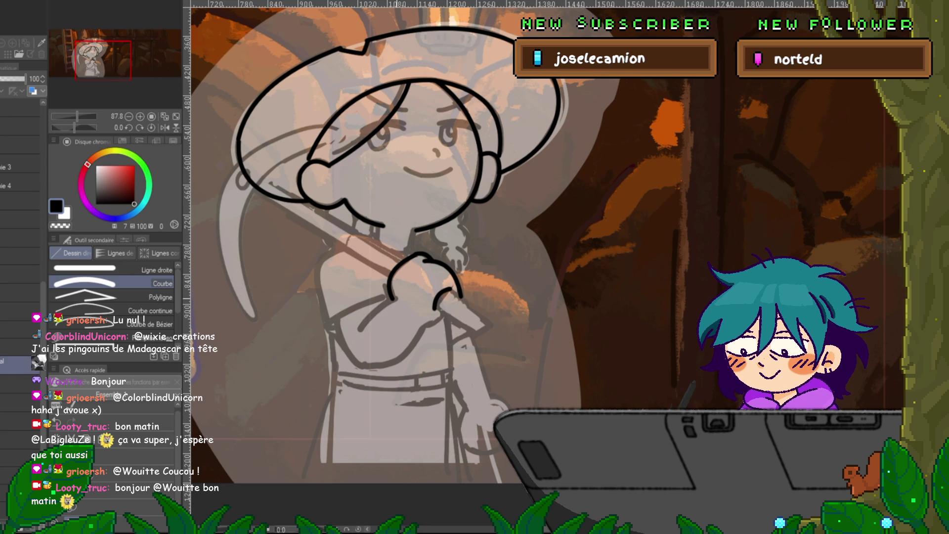
left_click_drag(394, 298, 358, 330)
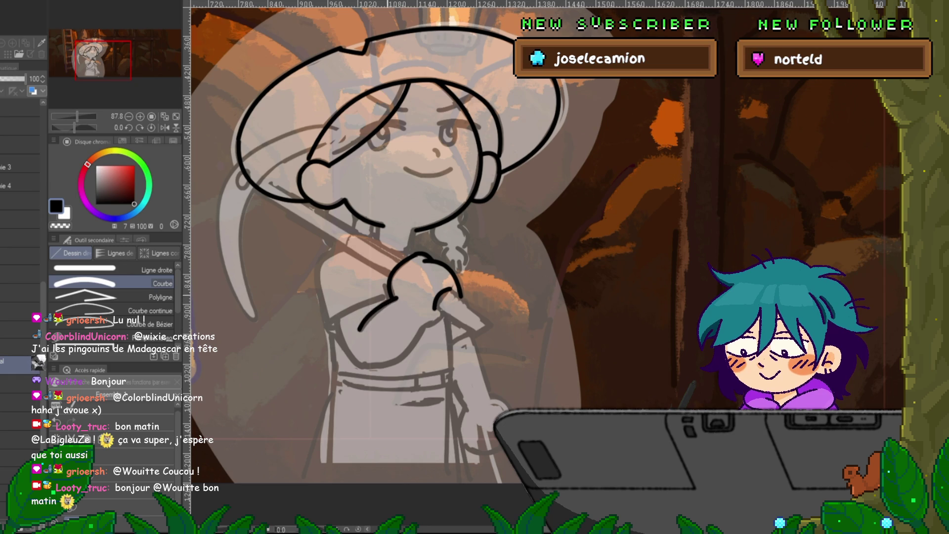
left_click_drag(393, 298, 324, 323)
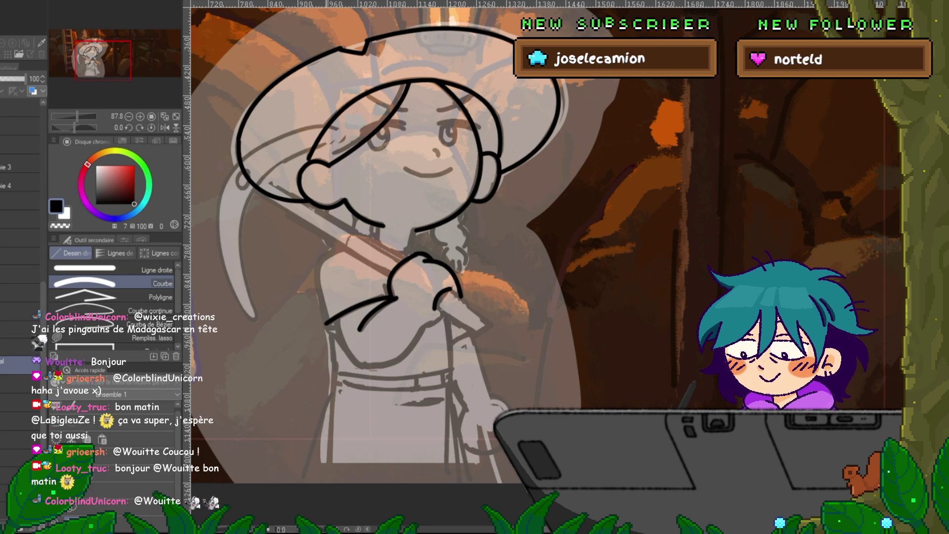
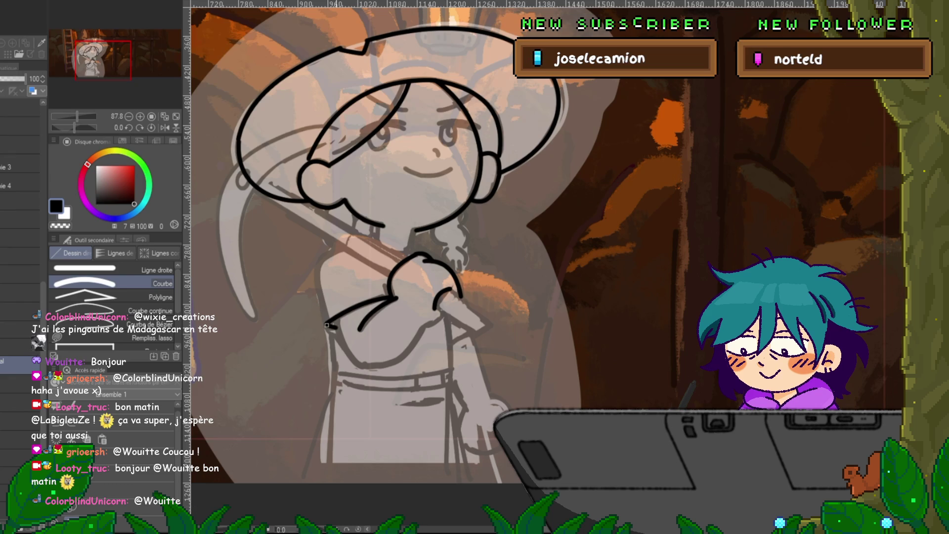
Ink the curved crossed forearm from elbow to wrist, redoing the failed stroke.
left_click_drag(326, 324, 317, 282)
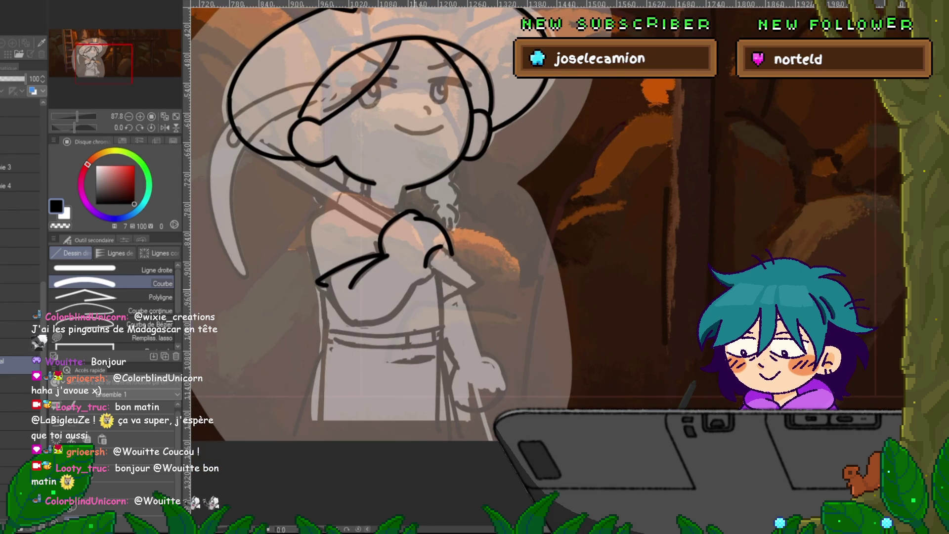
left_click_drag(414, 285, 356, 324)
key("ctrl+z")
left_click_drag(414, 285, 356, 324)
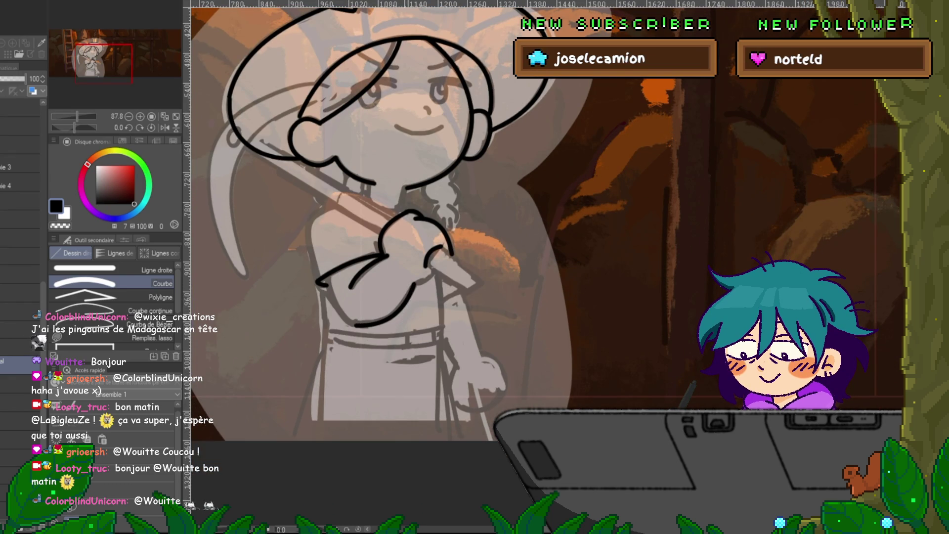
left_click_drag(415, 284, 439, 269)
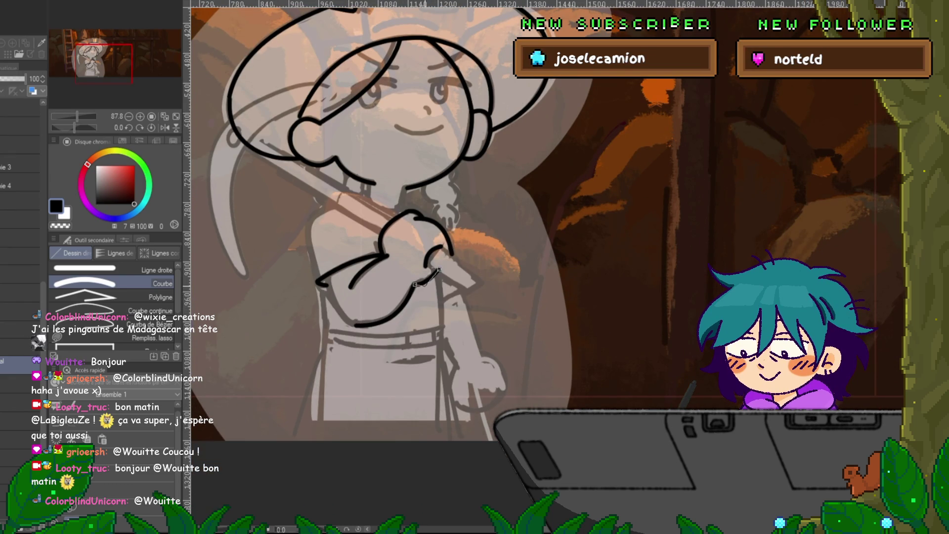
left_click_drag(327, 276, 356, 325)
left_click(316, 304)
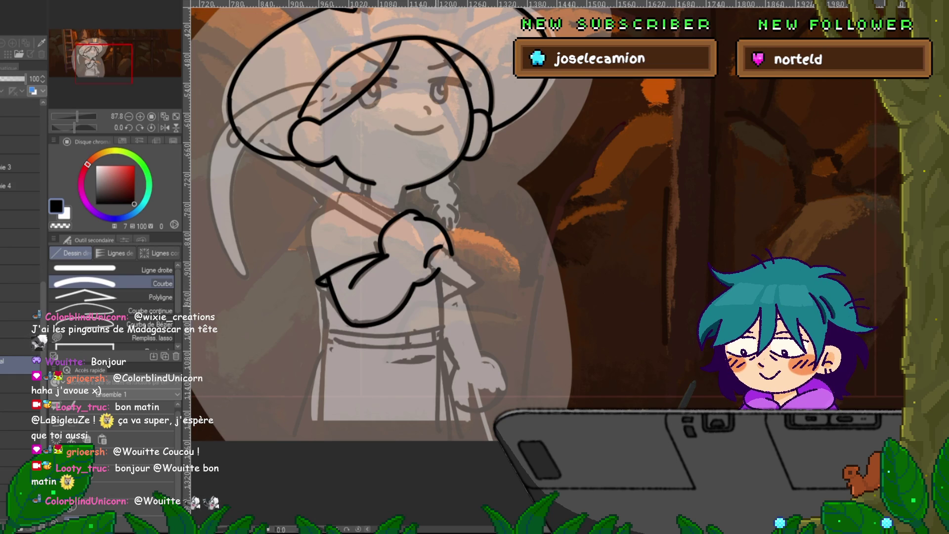
Draw the sleeve's side line down toward the bottom of the canvas.
scroll(396, 223, "up", 2)
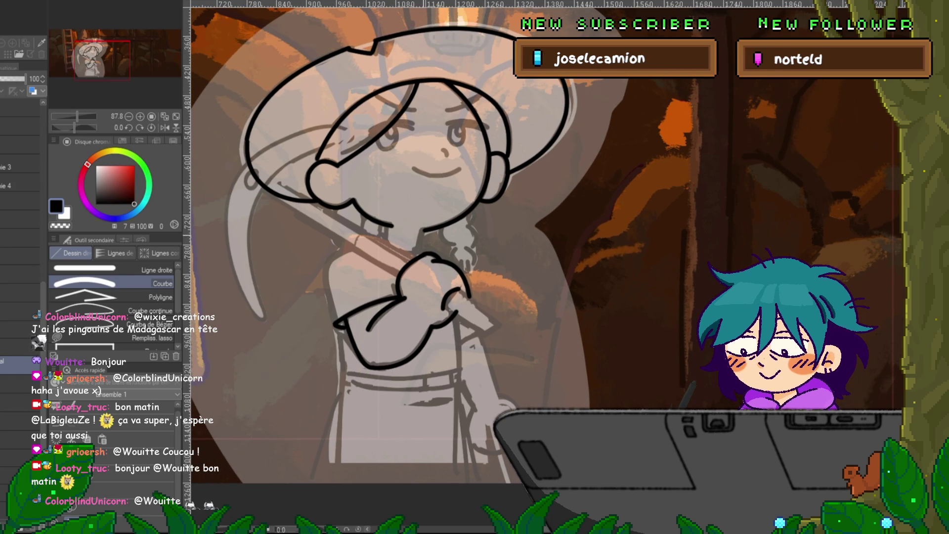
left_click_drag(395, 247, 369, 218)
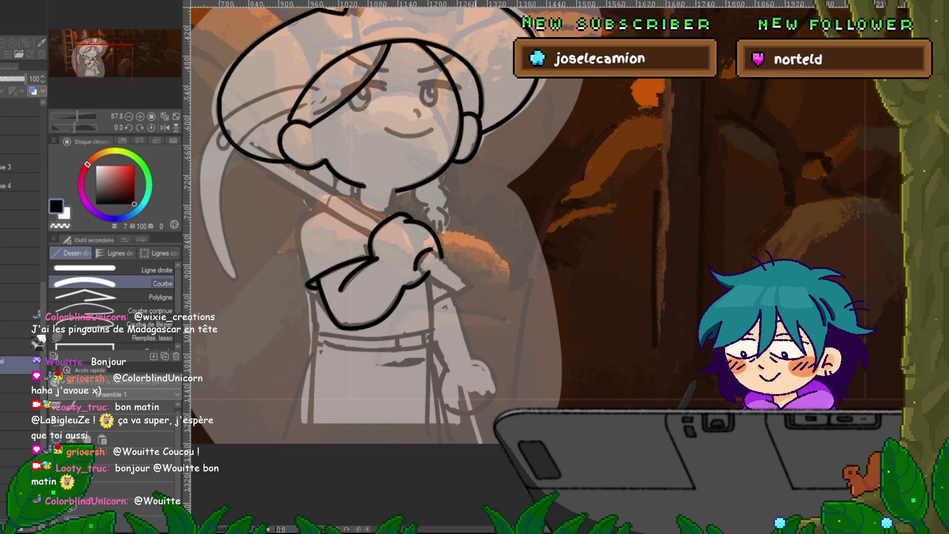
scroll(366, 222, "down", 1)
left_click_drag(395, 222, 403, 194)
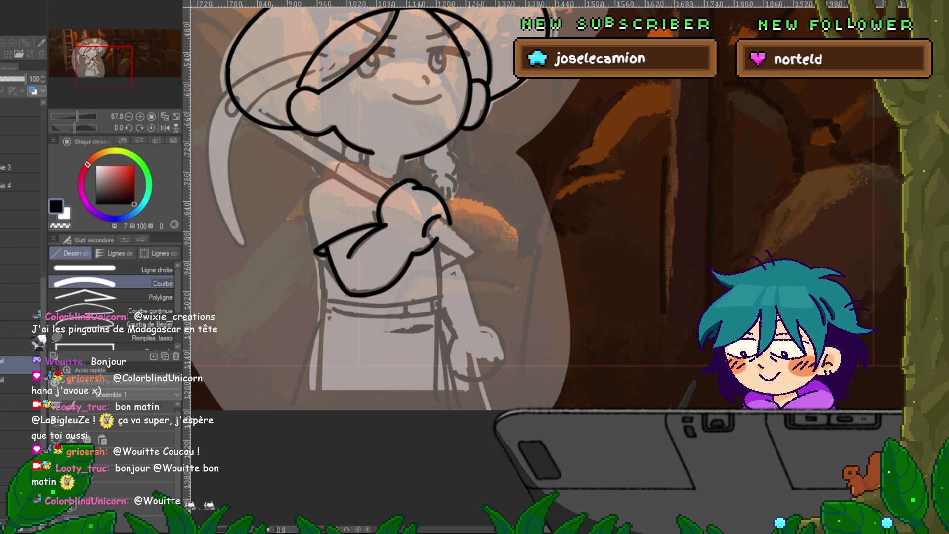
scroll(459, 222, "down", 1)
left_click_drag(302, 219, 308, 264)
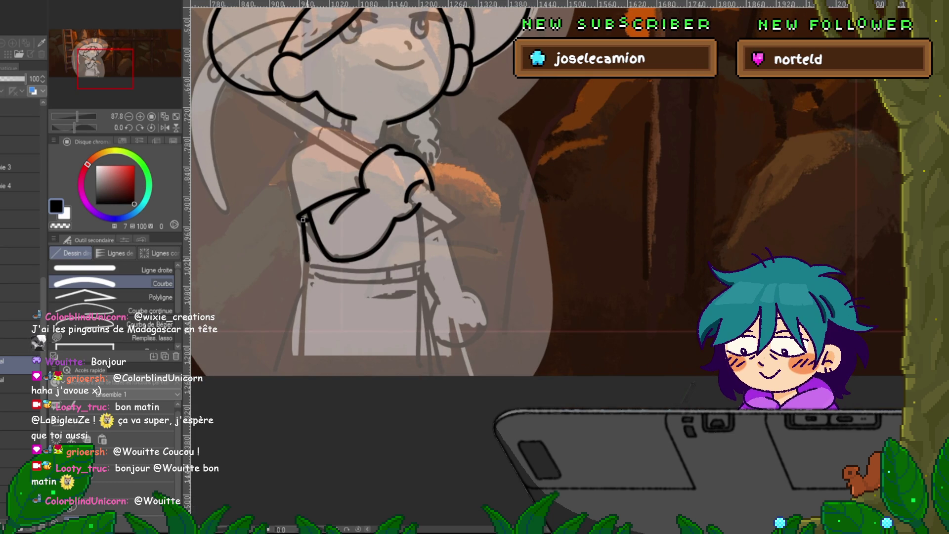
left_click(305, 318)
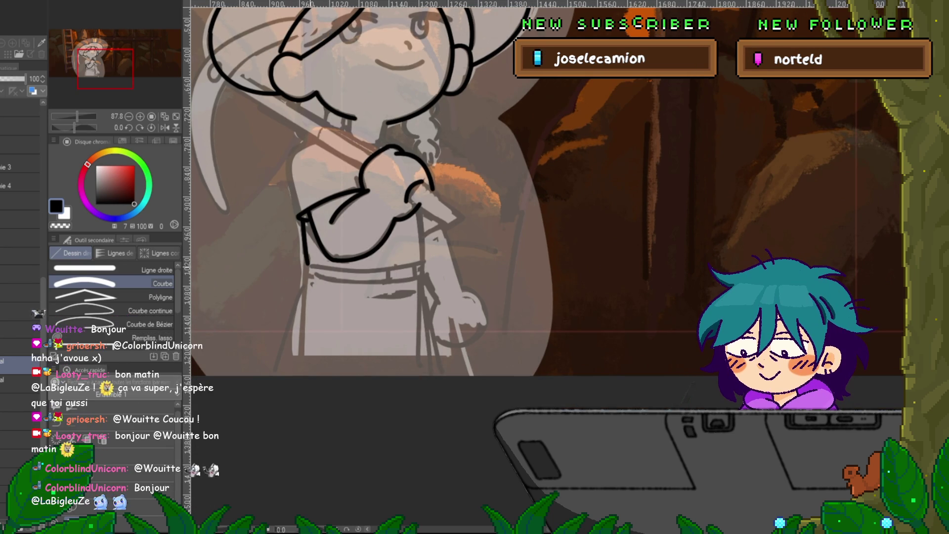
left_click_drag(305, 319, 298, 375)
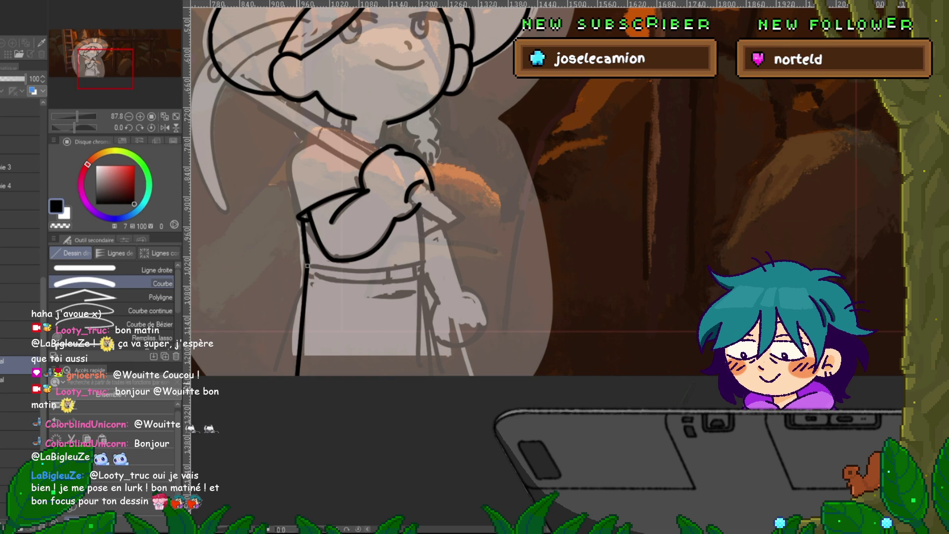
Bend the sleeve line into its final curve and commit it.
left_click(307, 267)
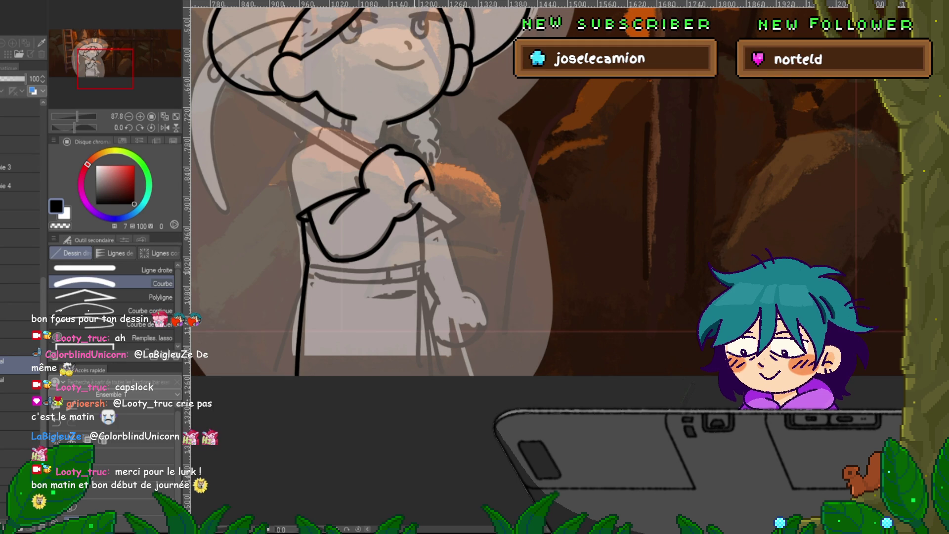
Ink the right side line of the dress as a curve.
left_click_drag(417, 207, 420, 262)
left_click_drag(417, 208, 419, 390)
left_click(421, 273)
left_click(419, 390)
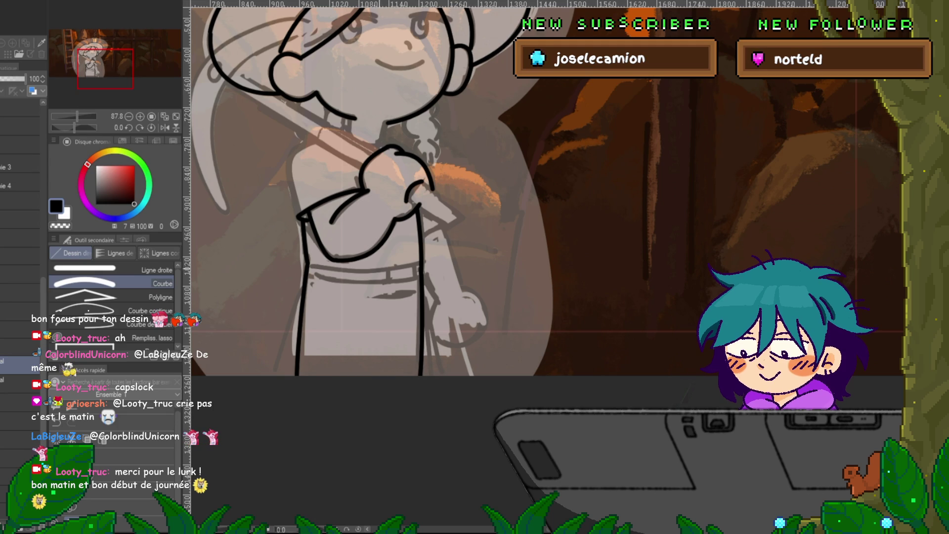
Draw the belt's top and bottom edges plus a belt loop between them.
left_click_drag(307, 268, 420, 266)
left_click(366, 271)
left_click_drag(307, 281, 420, 279)
left_click(366, 284)
left_click_drag(388, 273, 387, 286)
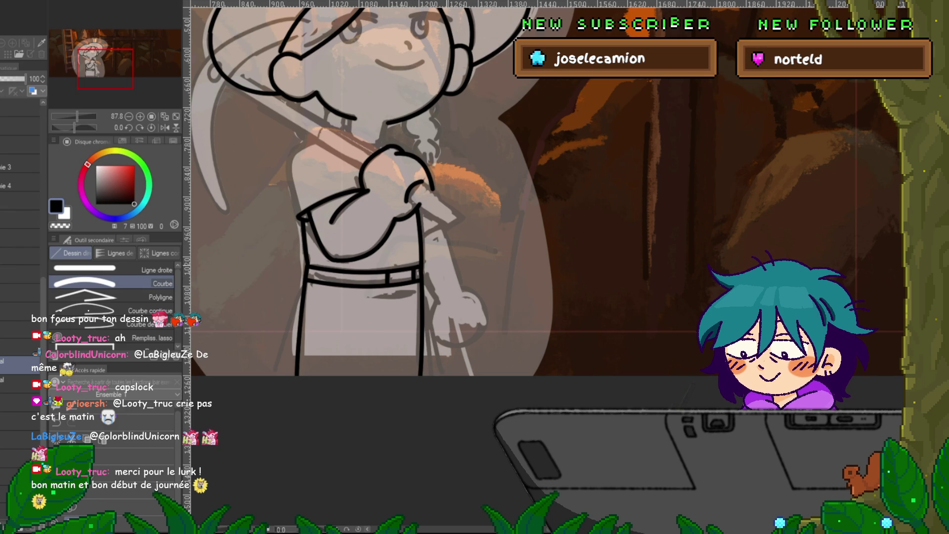
Ink the outer left arm line and the curved left shoulder.
scroll(430, 213, "up", 2)
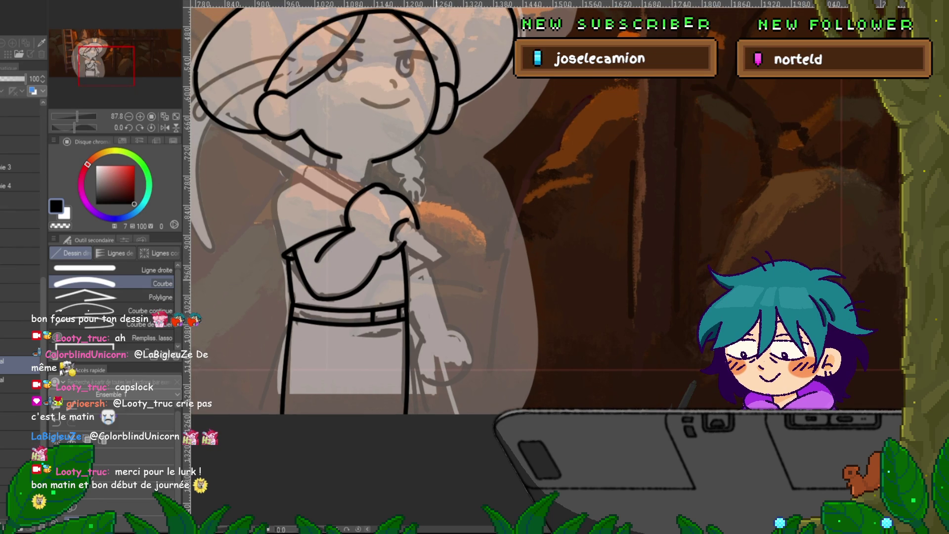
scroll(396, 222, "up", 1)
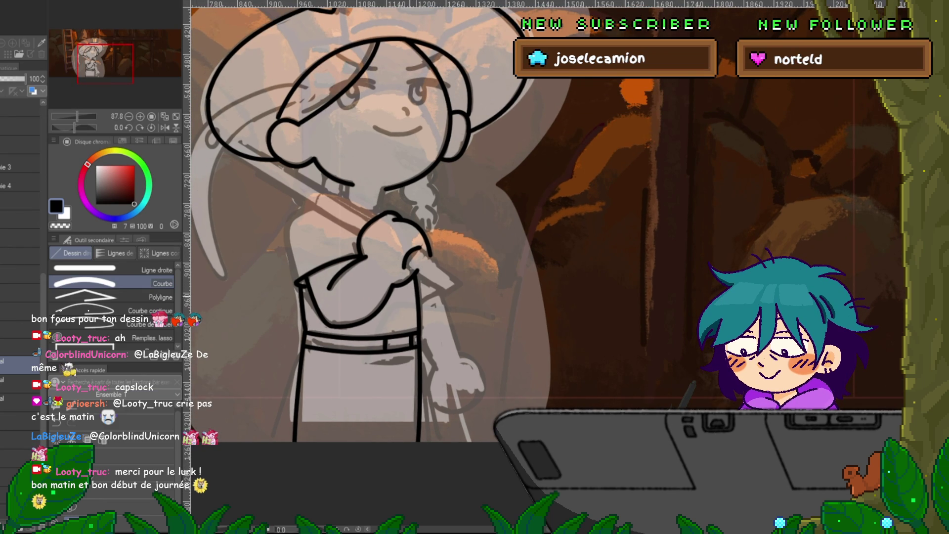
scroll(396, 222, "up", 1)
left_click_drag(265, 245, 274, 307)
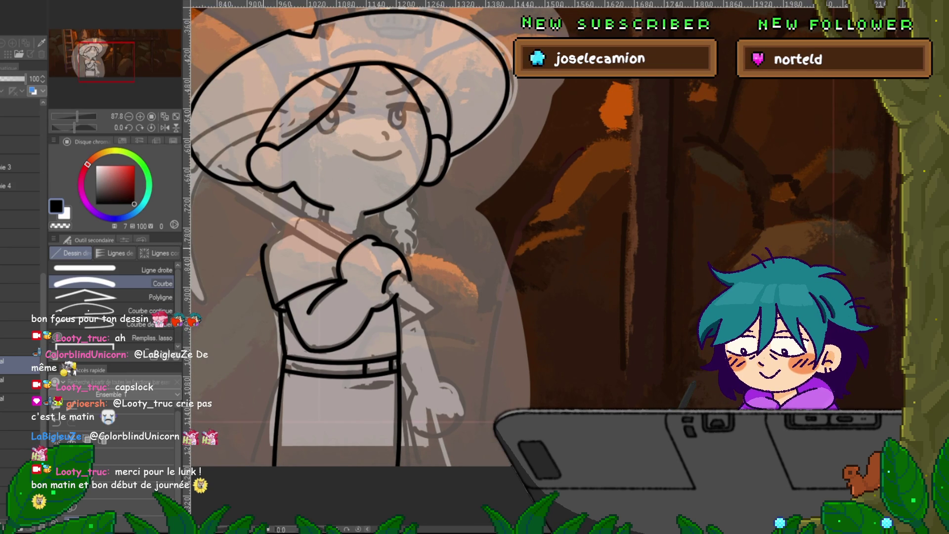
left_click_drag(265, 246, 300, 229)
left_click(277, 232)
key("y")
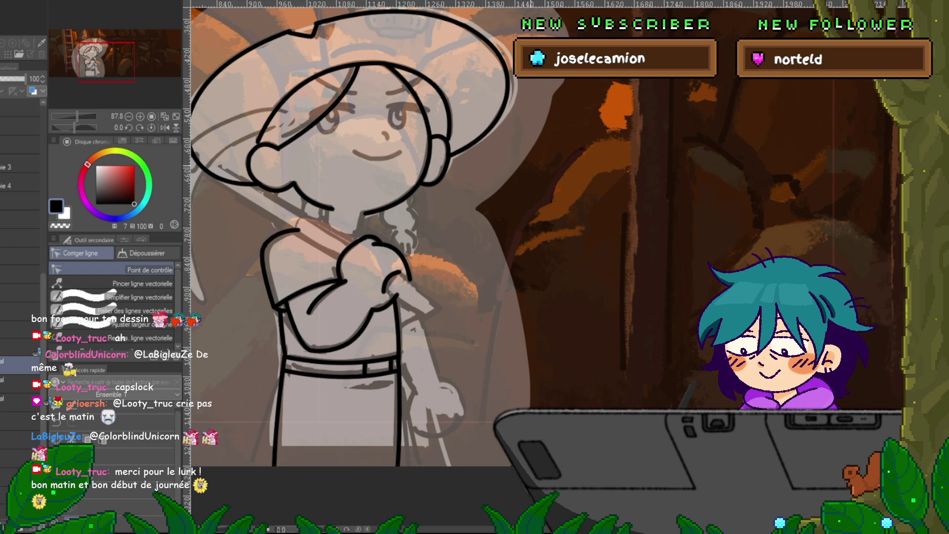
Move the left arm line's top control point onto the shoulder stroke so they join.
left_click(255, 251)
left_click_drag(265, 245, 262, 246)
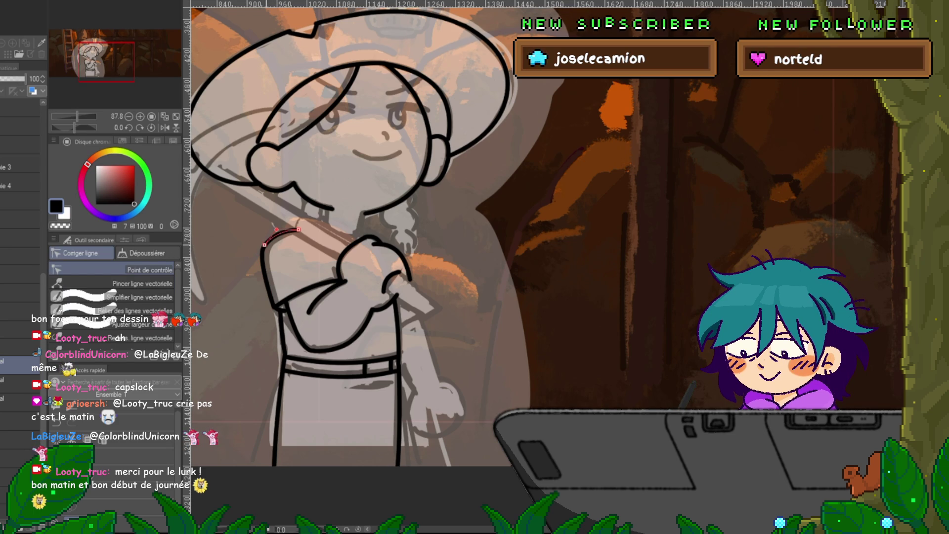
left_click(256, 251)
left_click_drag(265, 245, 264, 246)
left_click(279, 232)
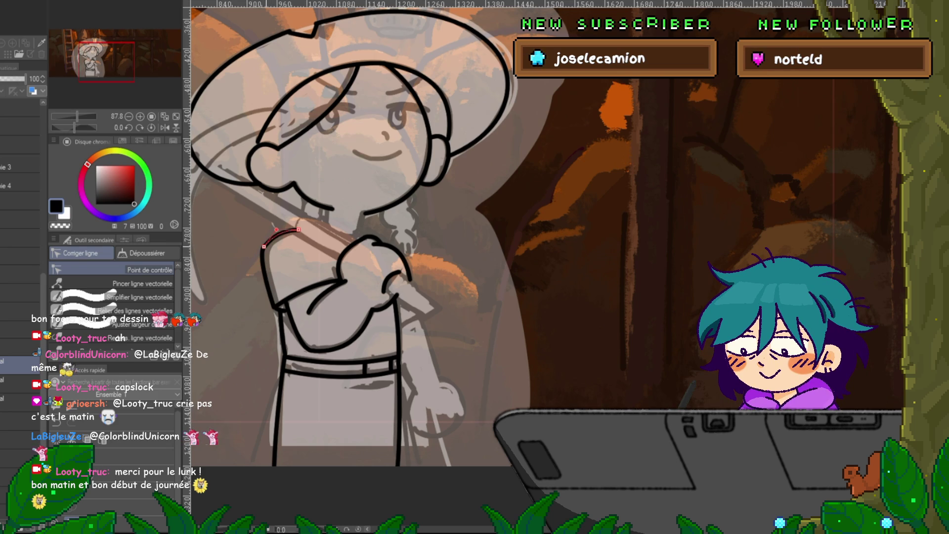
key("p")
key("u")
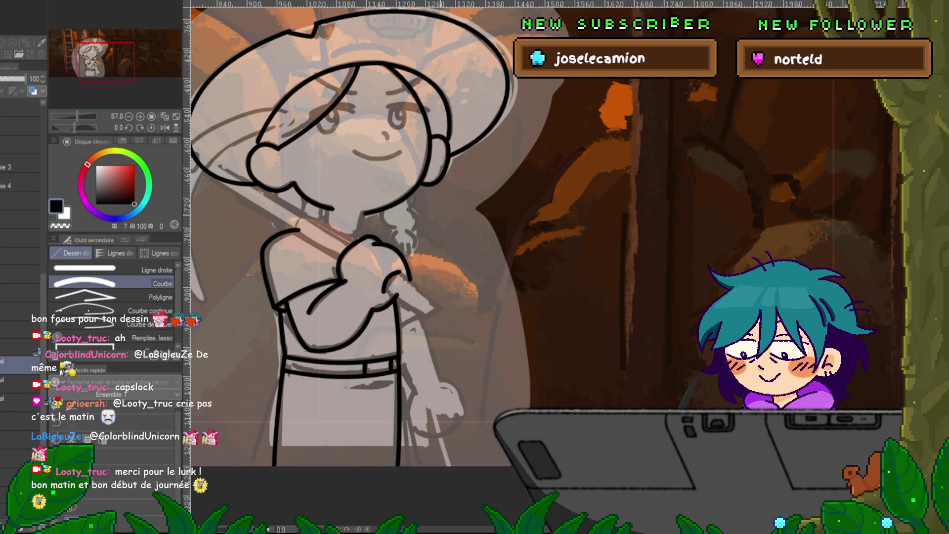
left_click_drag(346, 247, 338, 252)
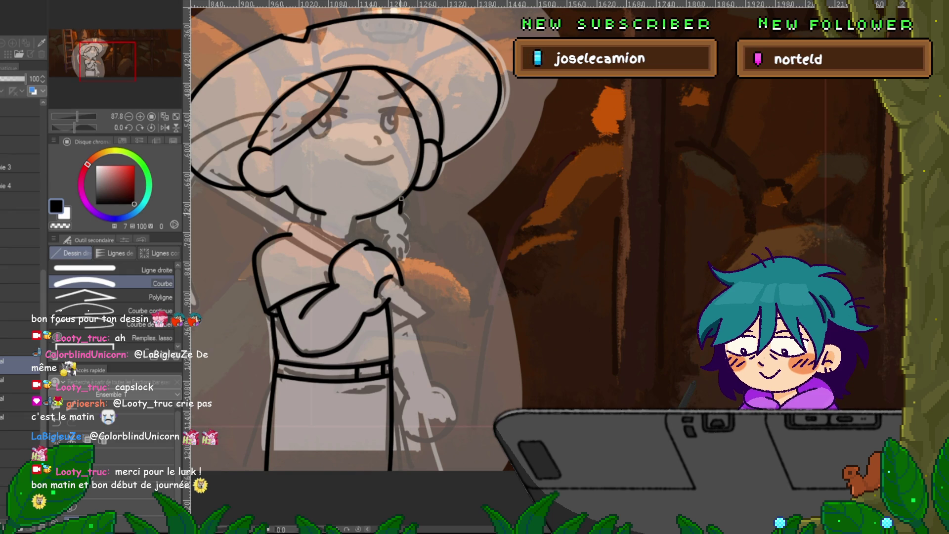
Outline the wavy braid over her shoulder, cancelling a stray curve.
left_click_drag(402, 213, 405, 239)
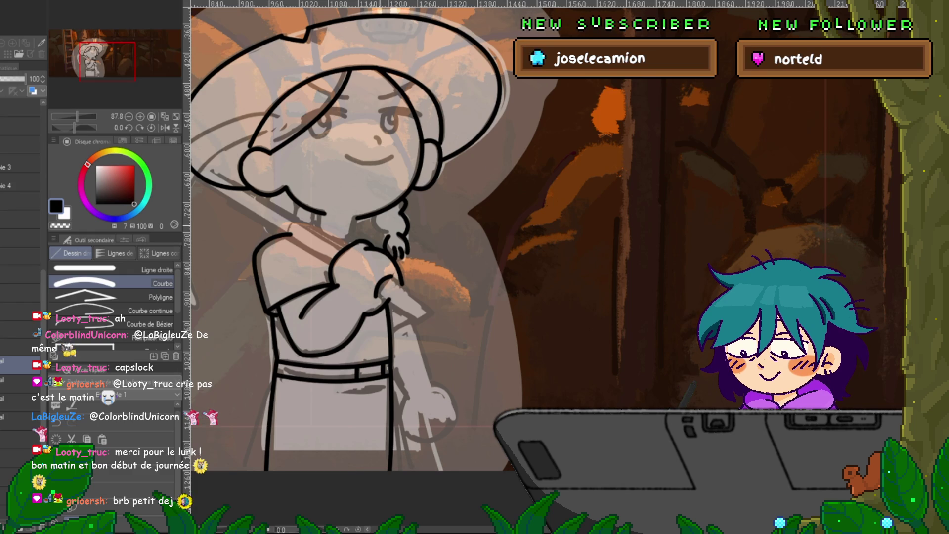
left_click_drag(388, 232, 374, 214)
key("Escape")
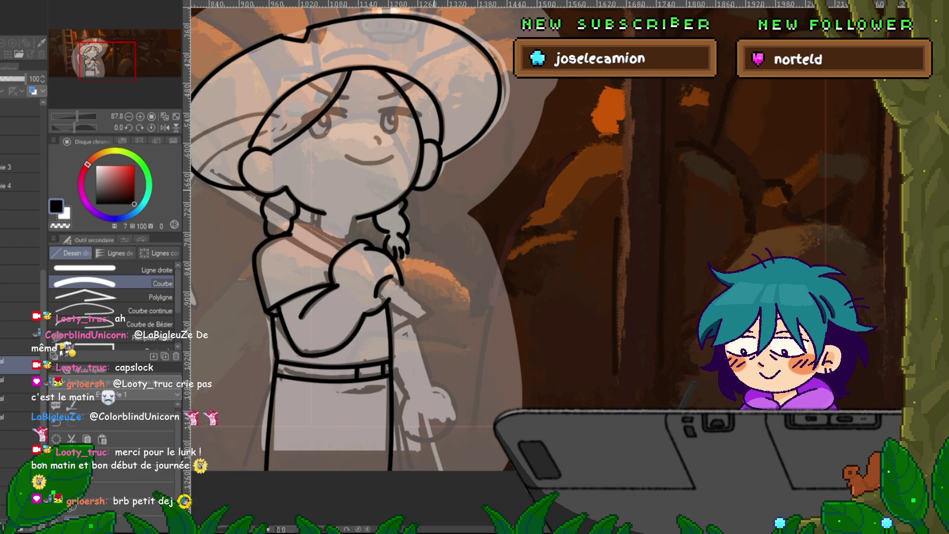
Add a short line at the left edge of the hat brim.
left_click_drag(369, 158, 489, 175)
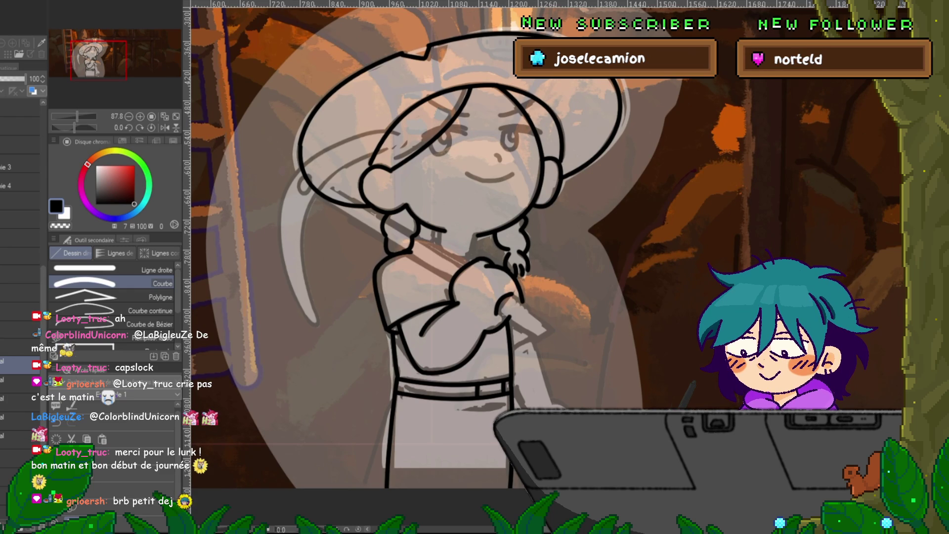
left_click_drag(445, 247, 430, 264)
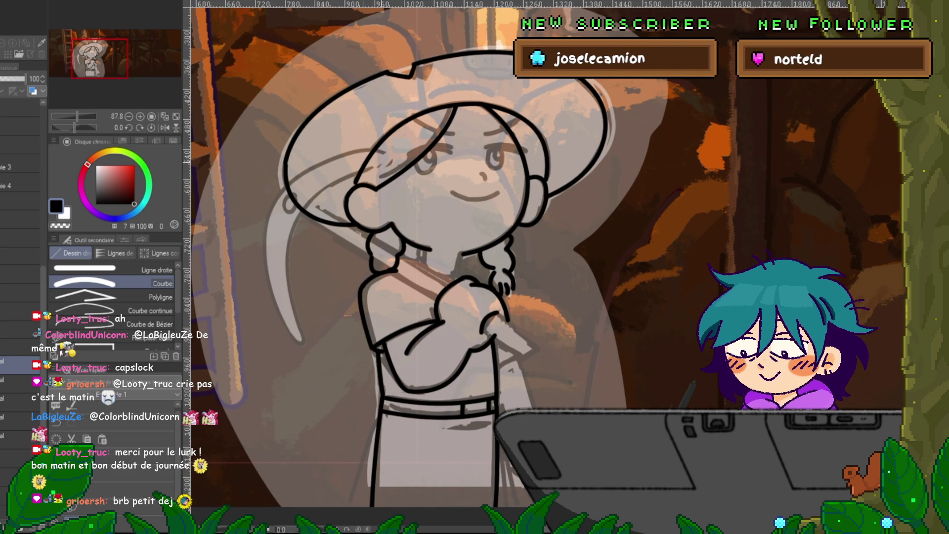
left_click_drag(280, 207, 290, 192)
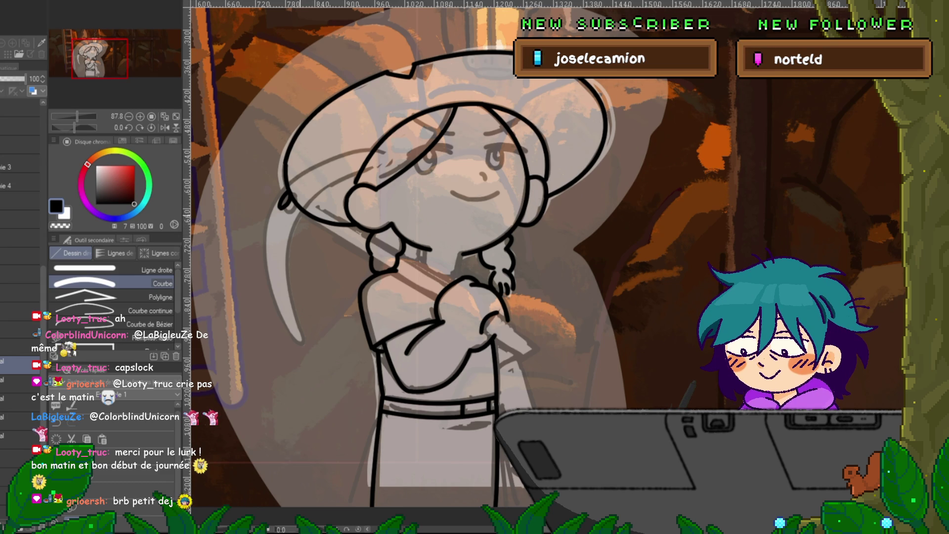
Draw the pickaxe blade's long left curve and its upward-bowing upper edge.
left_click_drag(300, 213, 303, 335)
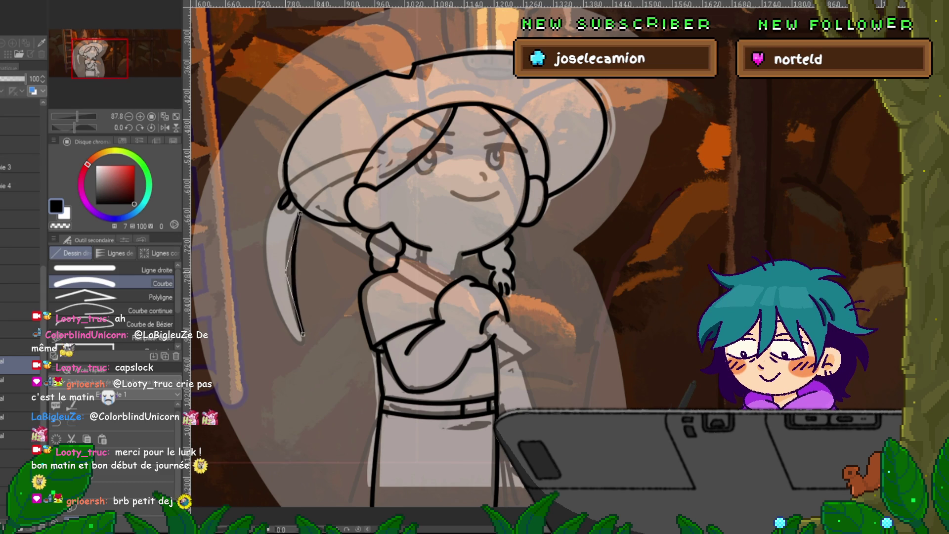
left_click(287, 275)
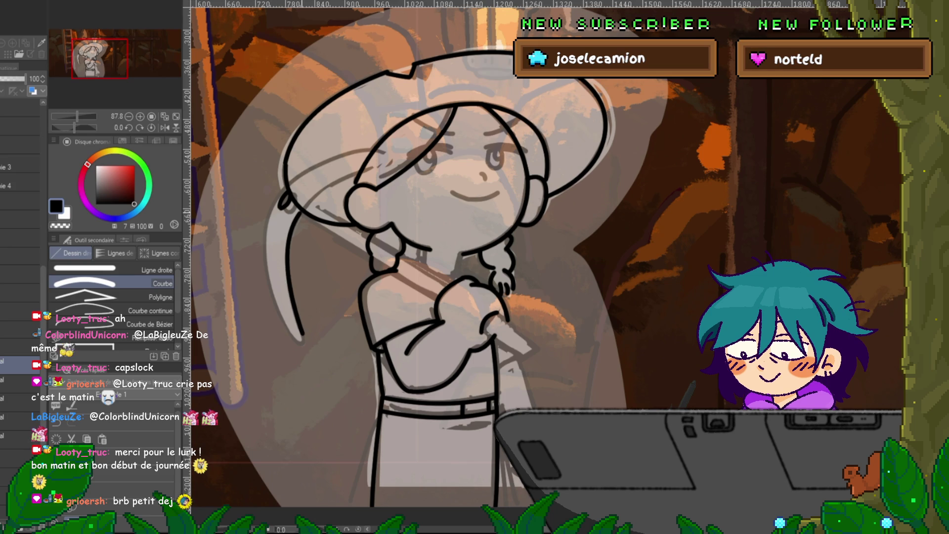
left_click_drag(299, 213, 378, 167)
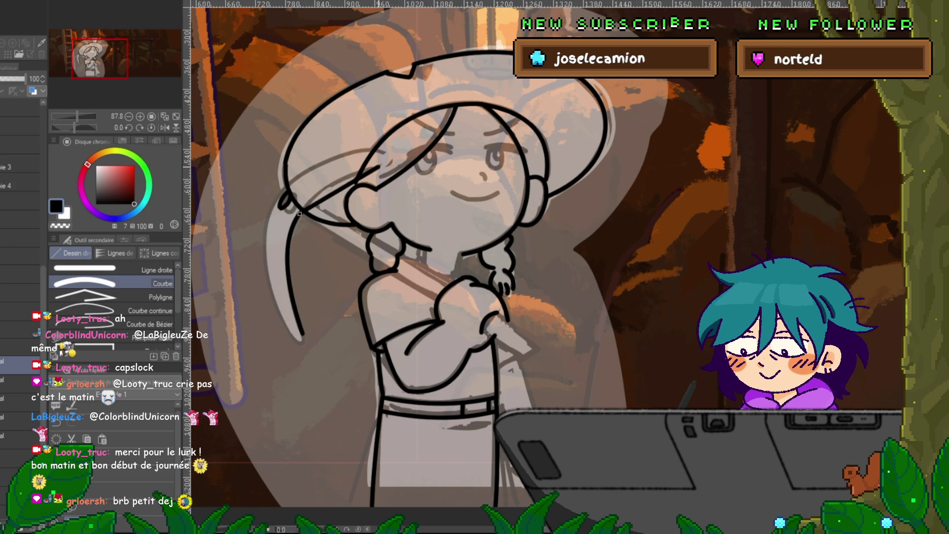
left_click(336, 180)
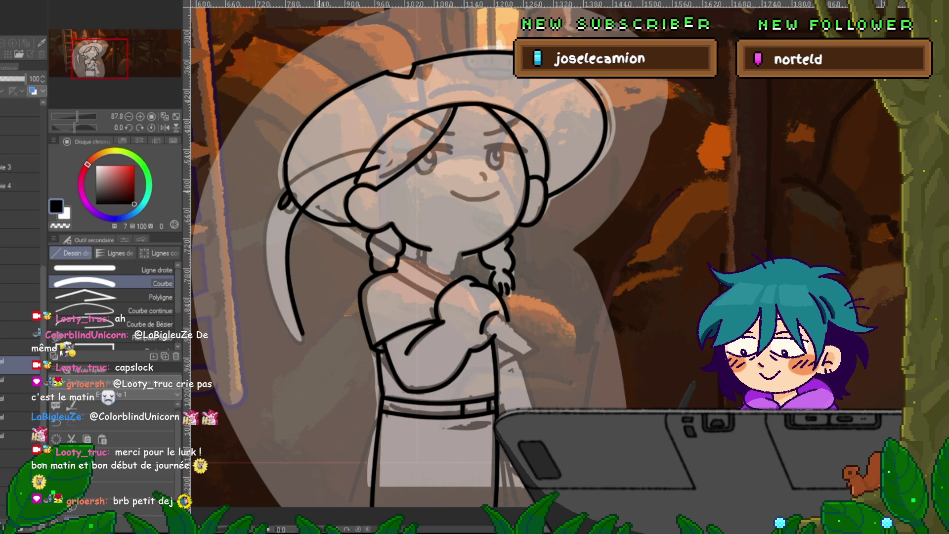
left_click_drag(277, 196, 282, 318)
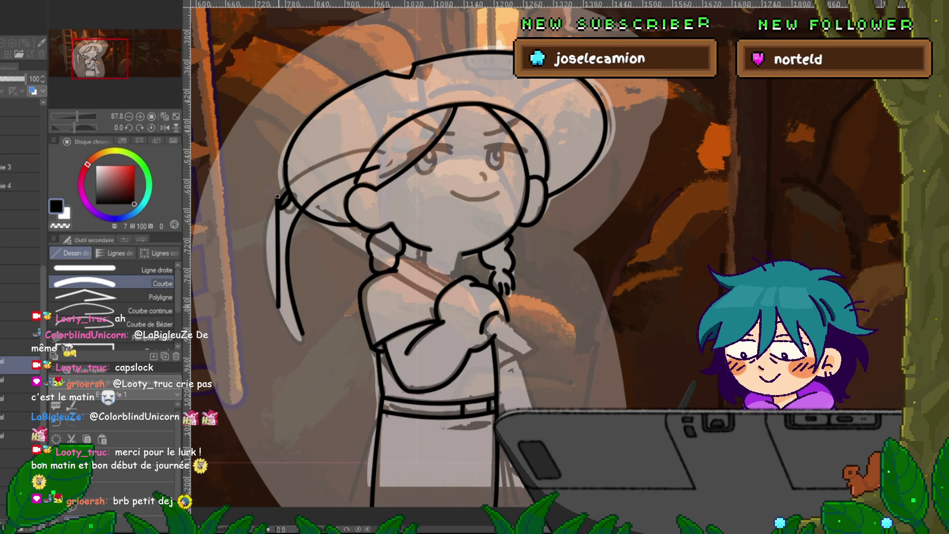
left_click(251, 237)
Add a curve toward the blade tip and a short curve near the hat brim.
left_click_drag(277, 196, 365, 149)
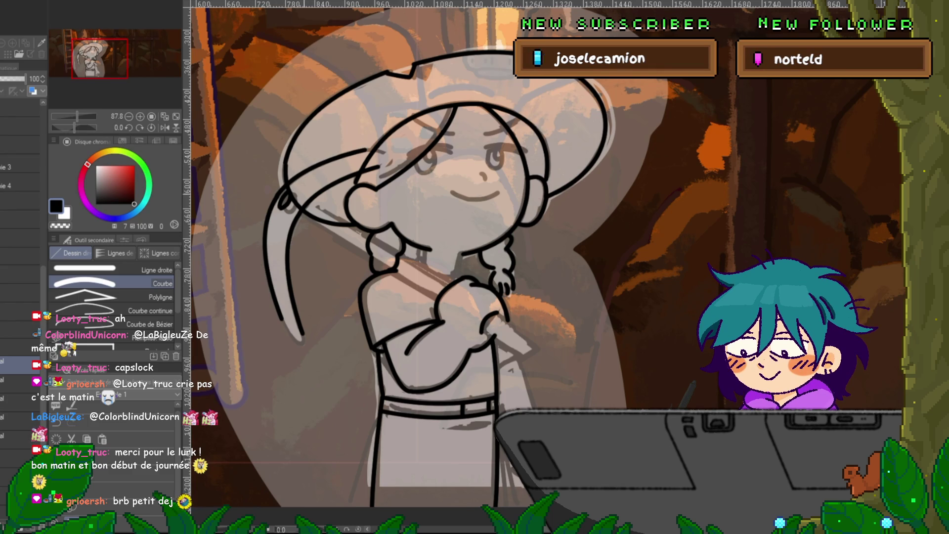
key("y")
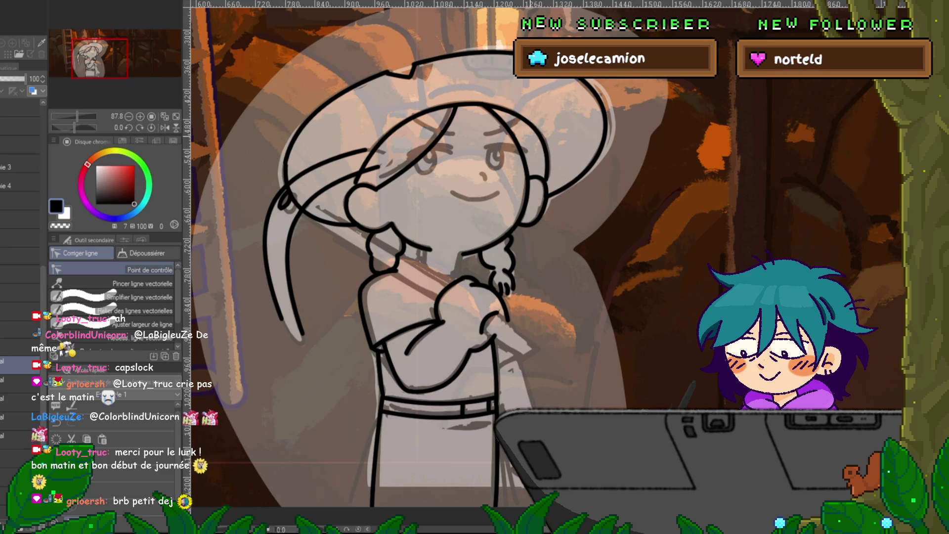
key("u")
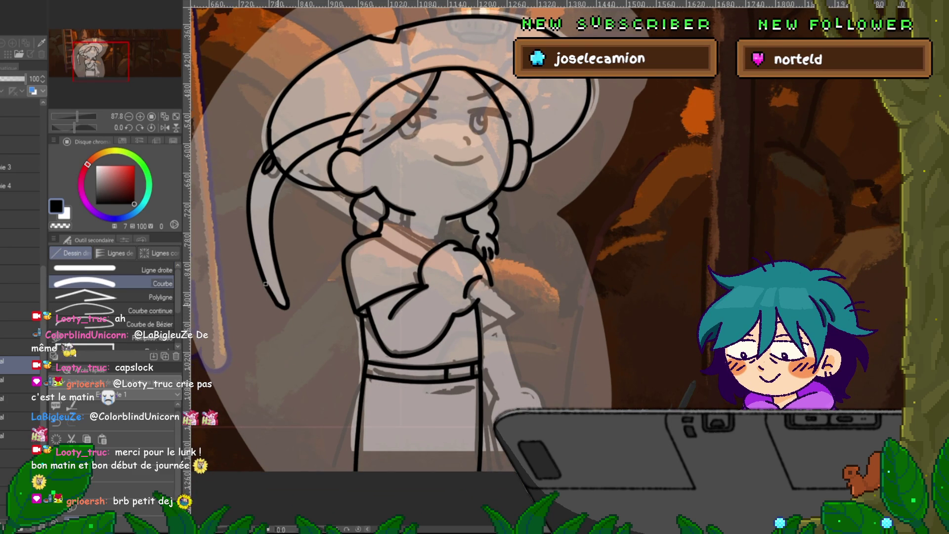
left_click_drag(444, 223, 460, 286)
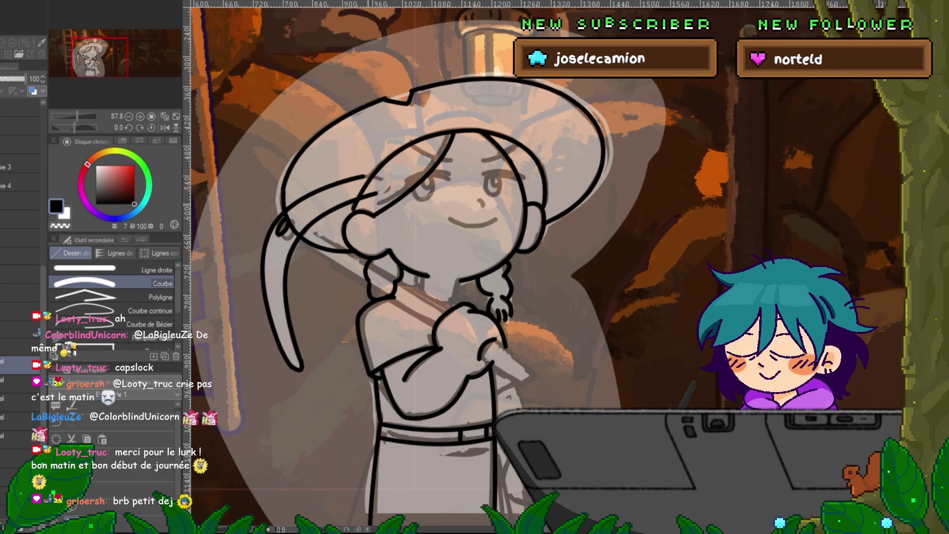
left_click_drag(362, 176, 393, 182)
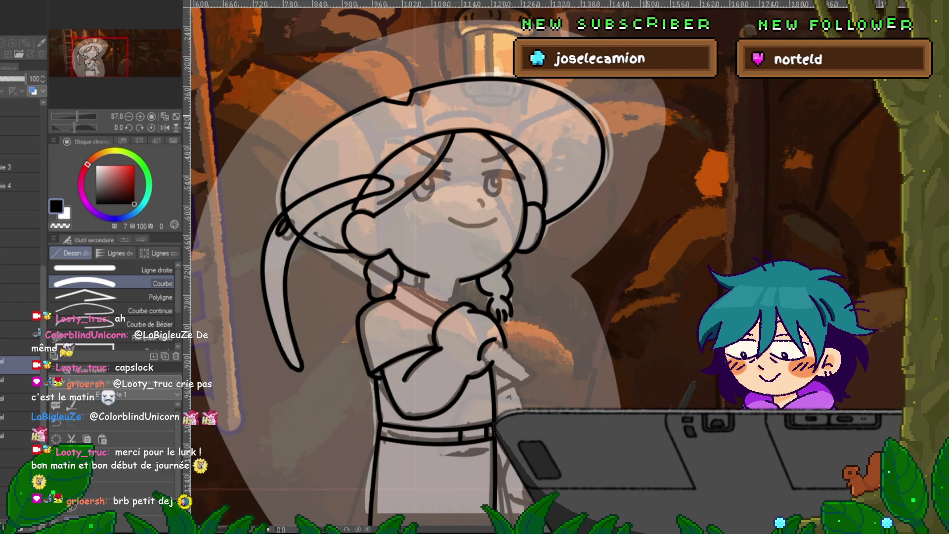
key("y")
left_click_drag(375, 176, 371, 188)
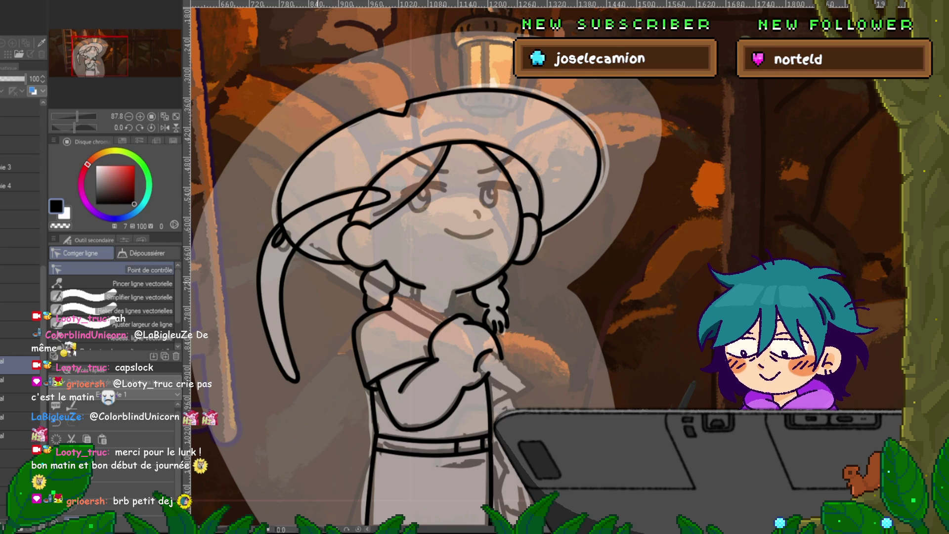
Draw the pickaxe handle as two parallel straight lines diagonally across the arms.
left_click_drag(300, 385, 306, 323)
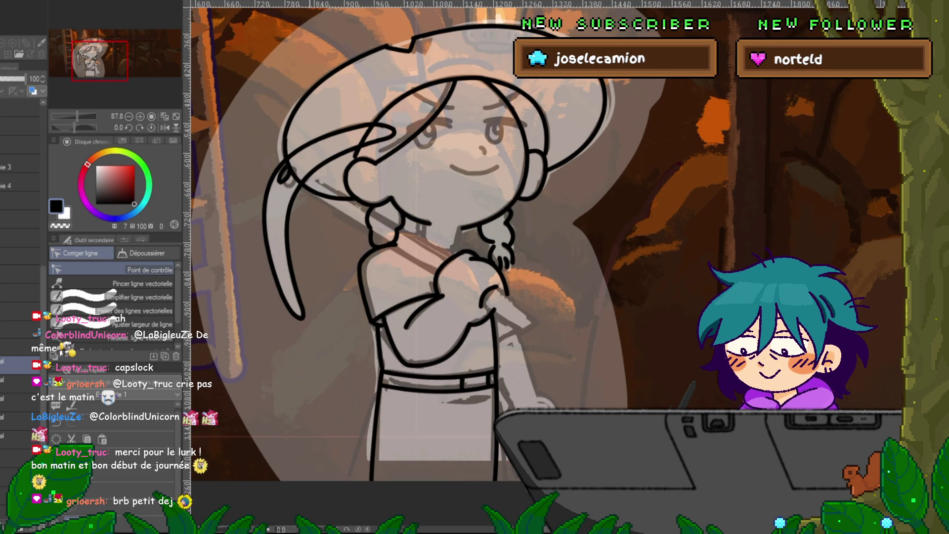
left_click_drag(297, 311, 264, 339)
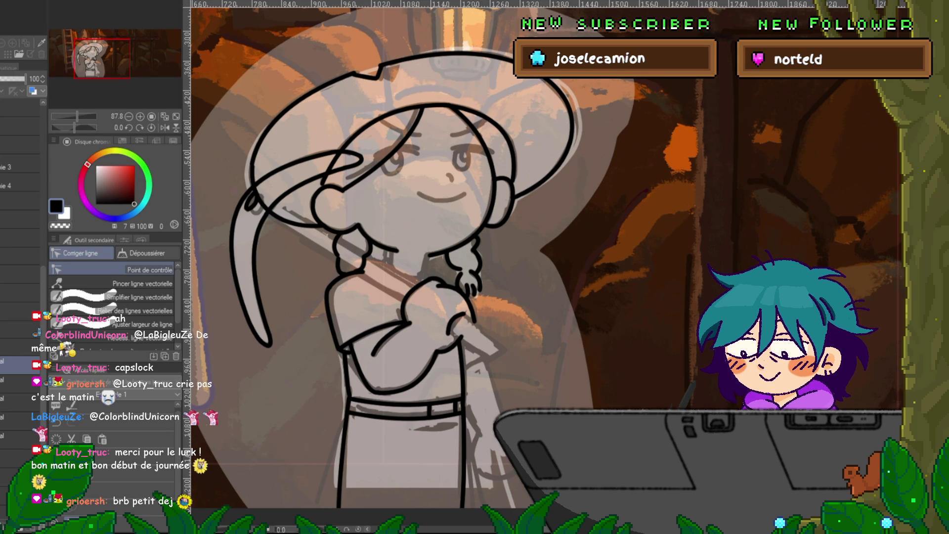
key("u")
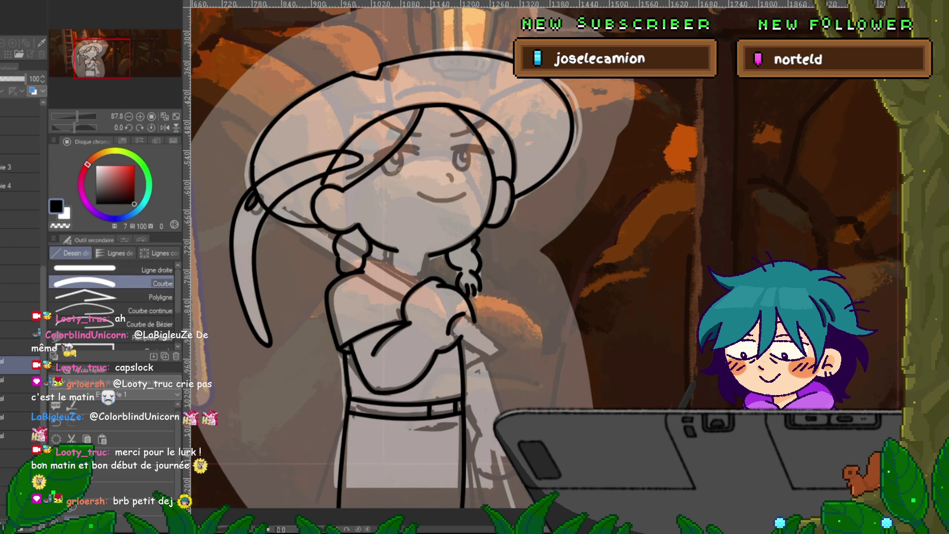
left_click(114, 269)
left_click_drag(274, 203, 415, 287)
left_click_drag(271, 212, 413, 296)
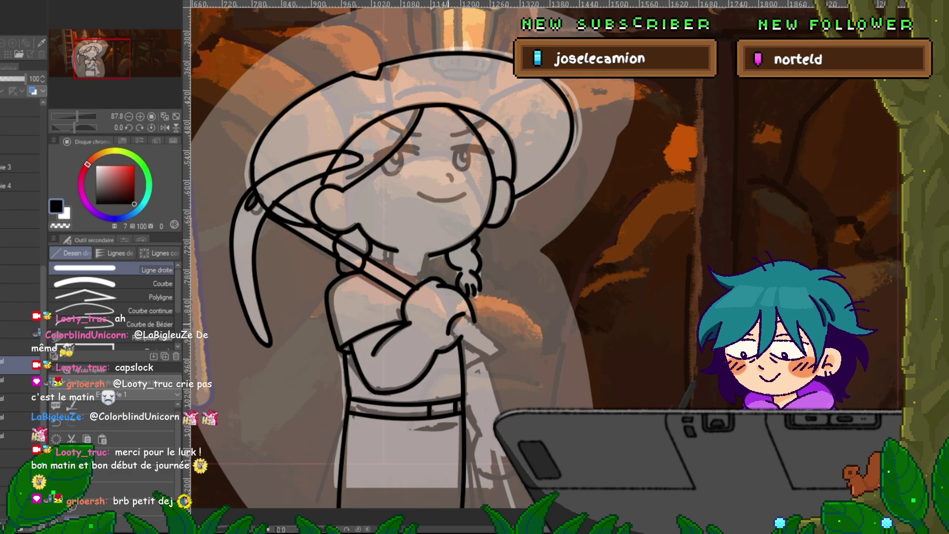
left_click_drag(412, 296, 493, 353)
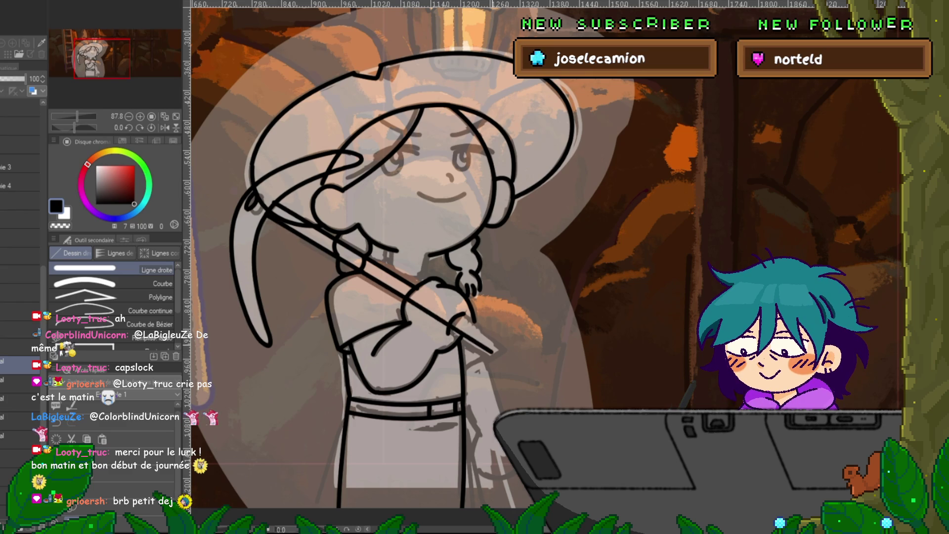
key("ctrl+z")
mouse_move(278, 203)
left_mouse_down()
mouse_move(451, 302)
mouse_move(499, 348)
left_mouse_up()
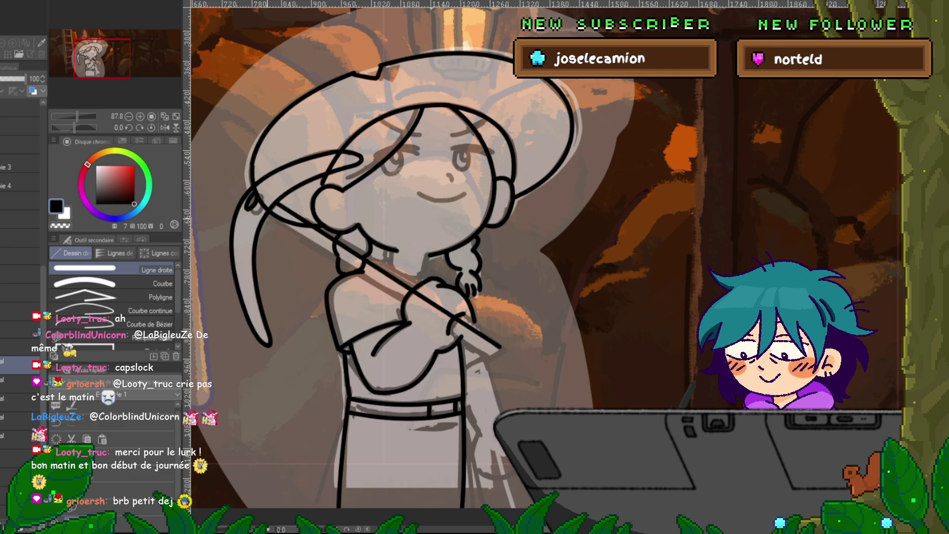
key("ctrl+z")
left_click_drag(263, 221, 495, 356)
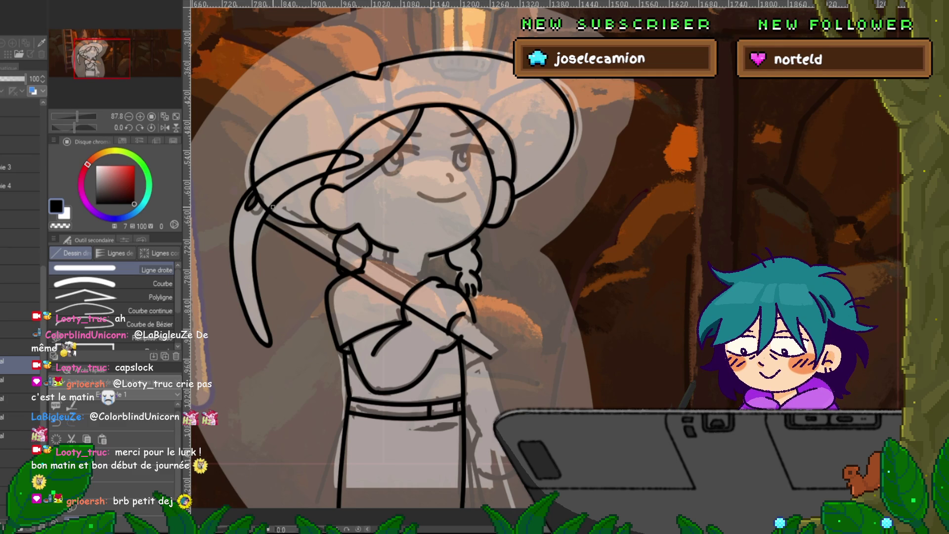
left_click_drag(273, 210, 497, 348)
Delete the stray stroke near the hand and reshape the arm lines onto the handle.
key("y")
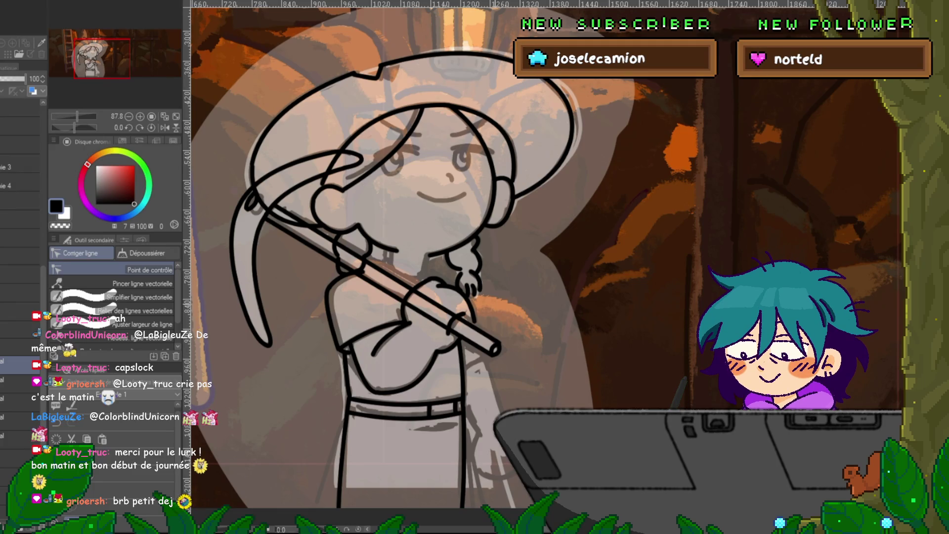
left_click(468, 302)
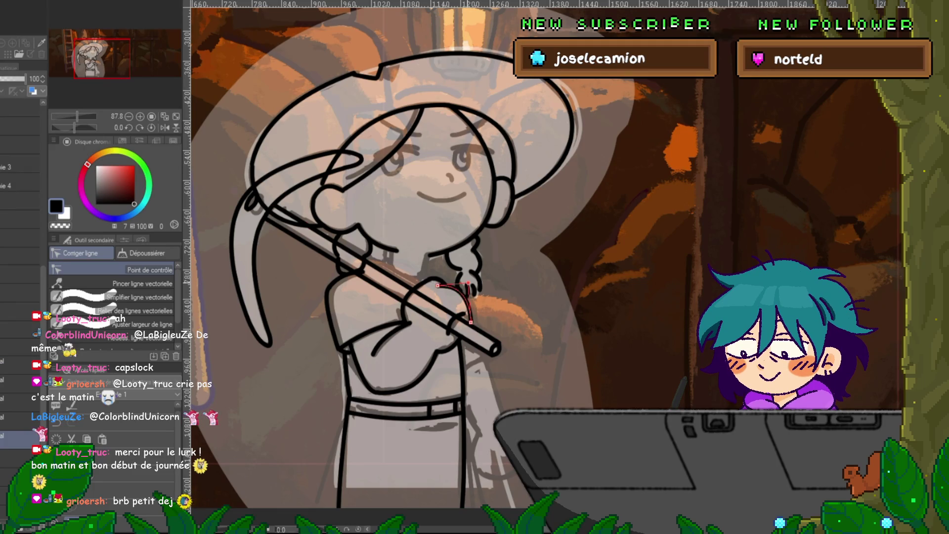
key("Delete")
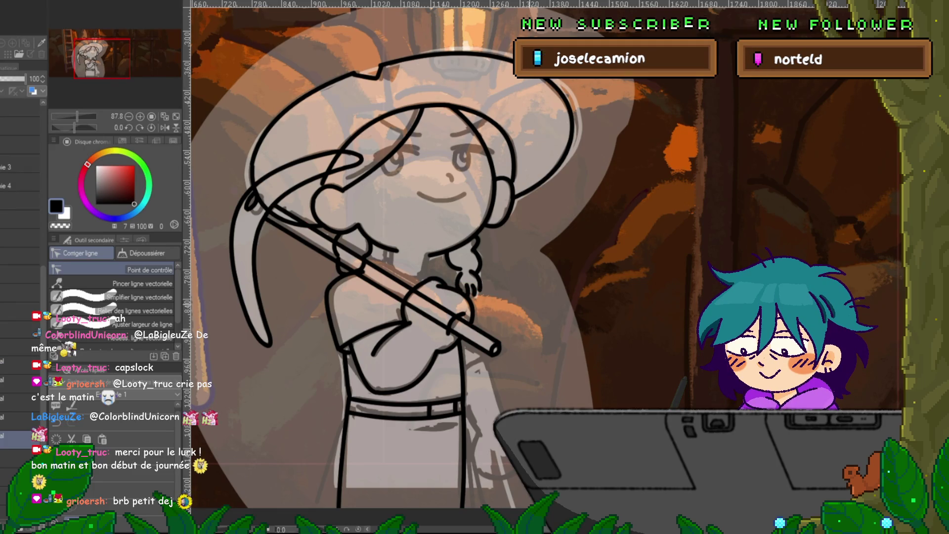
left_click(403, 389)
left_click_drag(437, 349, 439, 346)
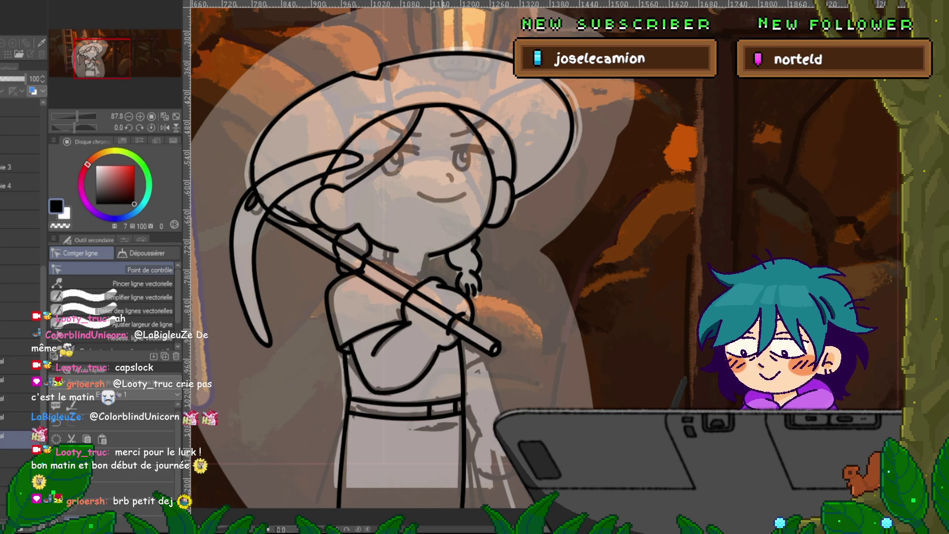
left_click_drag(460, 336, 450, 330)
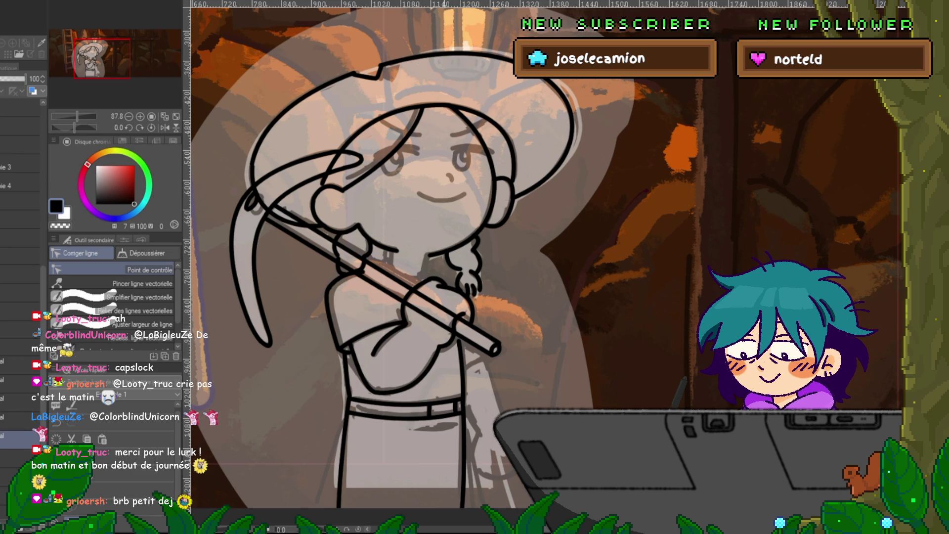
left_click_drag(393, 296, 396, 297)
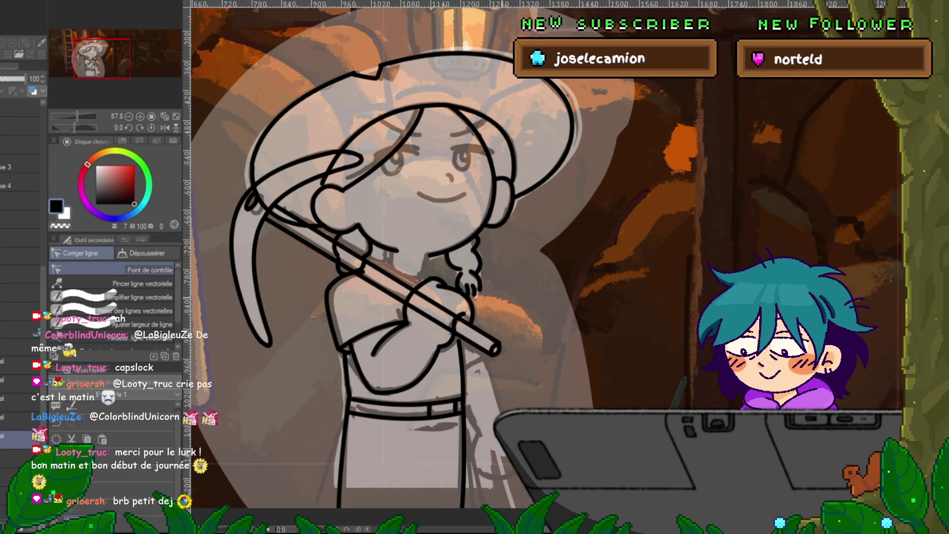
left_click_drag(544, 267, 526, 284)
mouse_move(390, 341)
left_mouse_down()
mouse_move(365, 350)
mouse_move(384, 310)
left_mouse_up()
key("p")
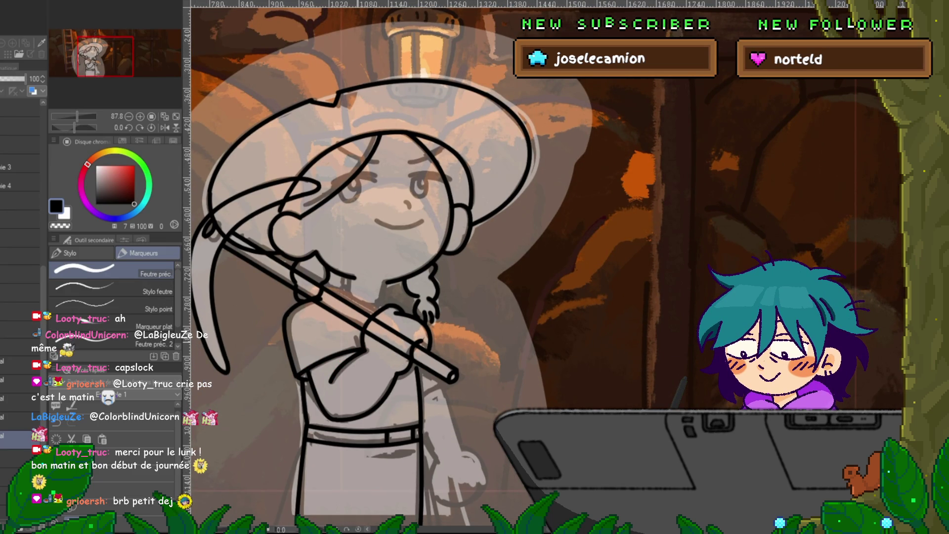
On the upper layer, ink a short curved line on the sleeve near the shoulder.
left_click(20, 417)
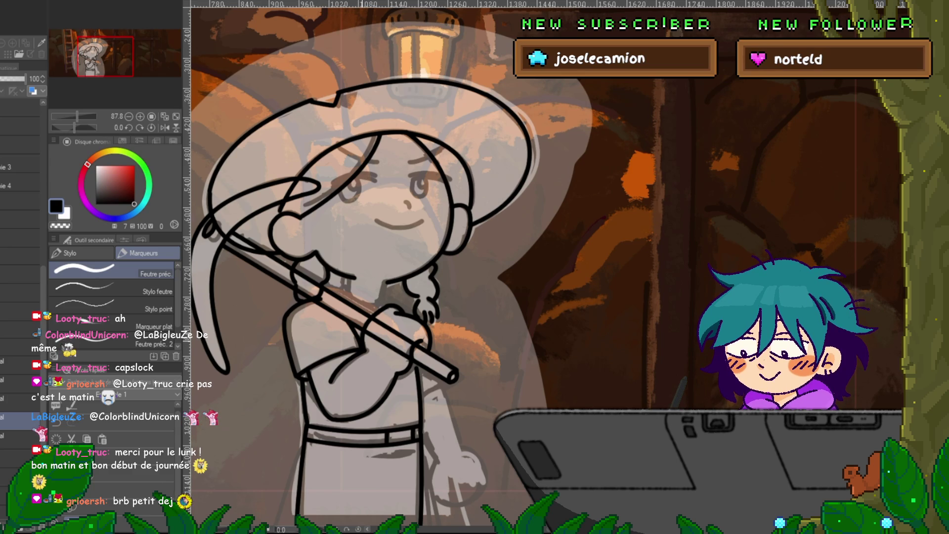
key("u")
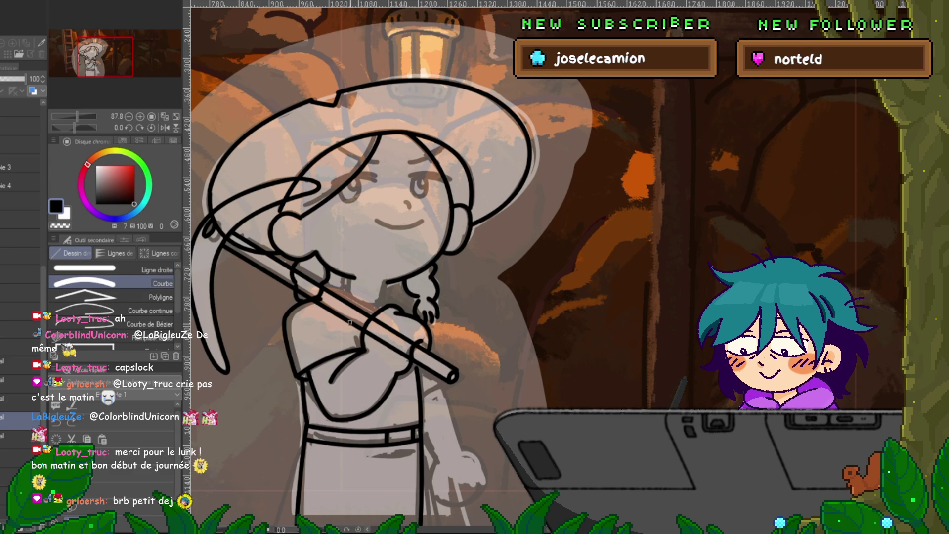
key("Escape")
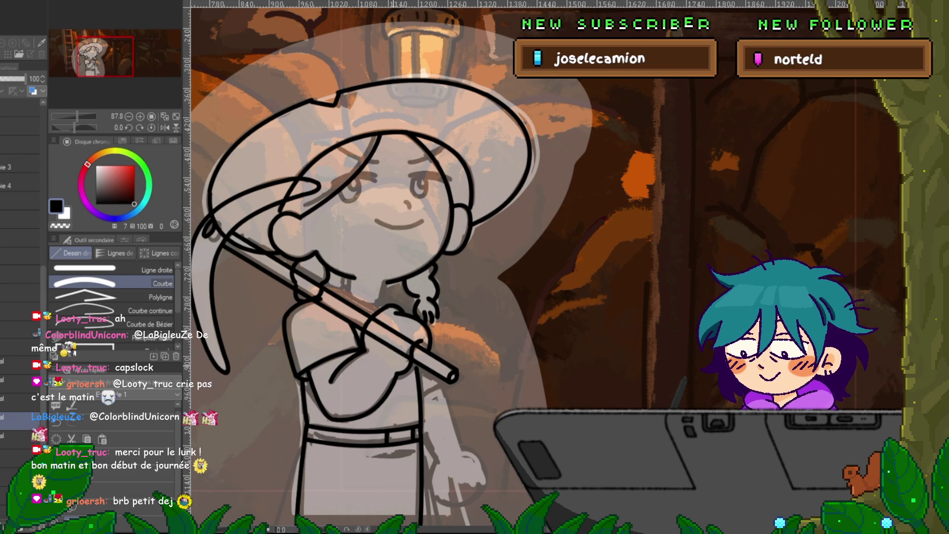
scroll(546, 263, "down", 1)
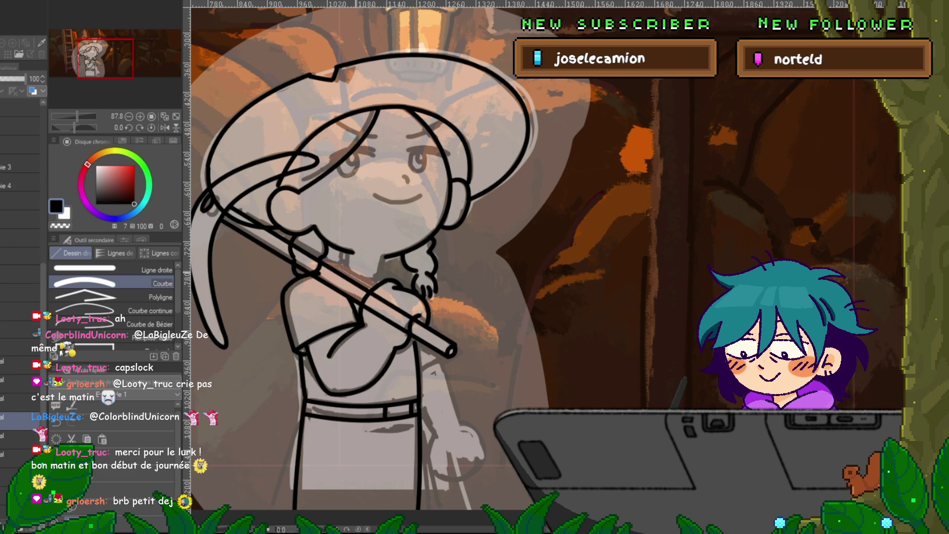
mouse_move(346, 269)
left_mouse_down()
mouse_move(384, 275)
mouse_move(384, 257)
left_mouse_up()
left_click(366, 289)
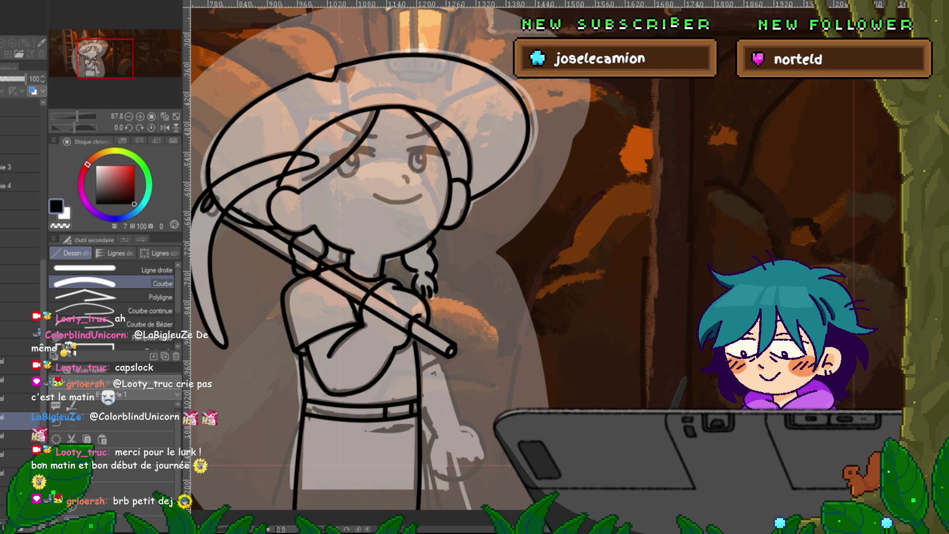
mouse_move(395, 296)
left_mouse_down()
mouse_move(339, 197)
mouse_move(366, 191)
left_mouse_up()
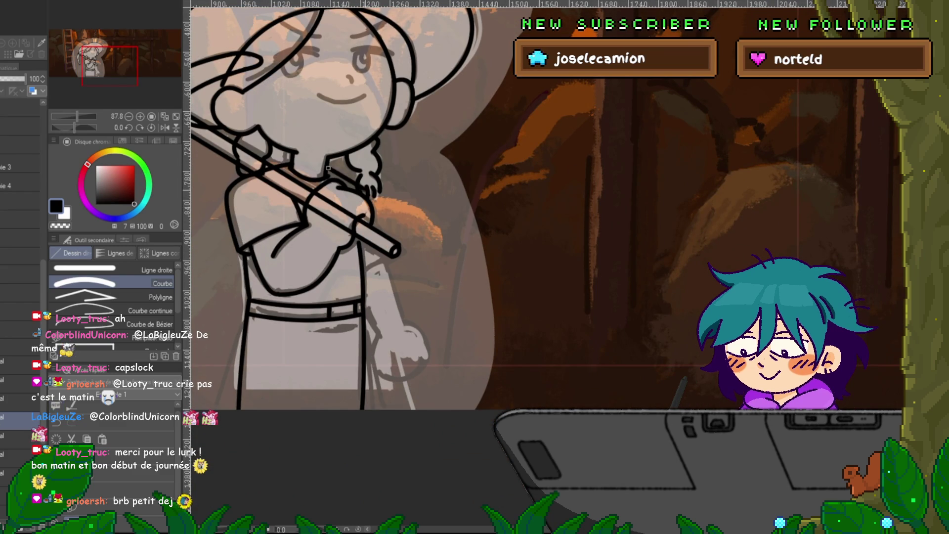
Ink curved lines down the braid and continue into the arm outline.
left_click(352, 179)
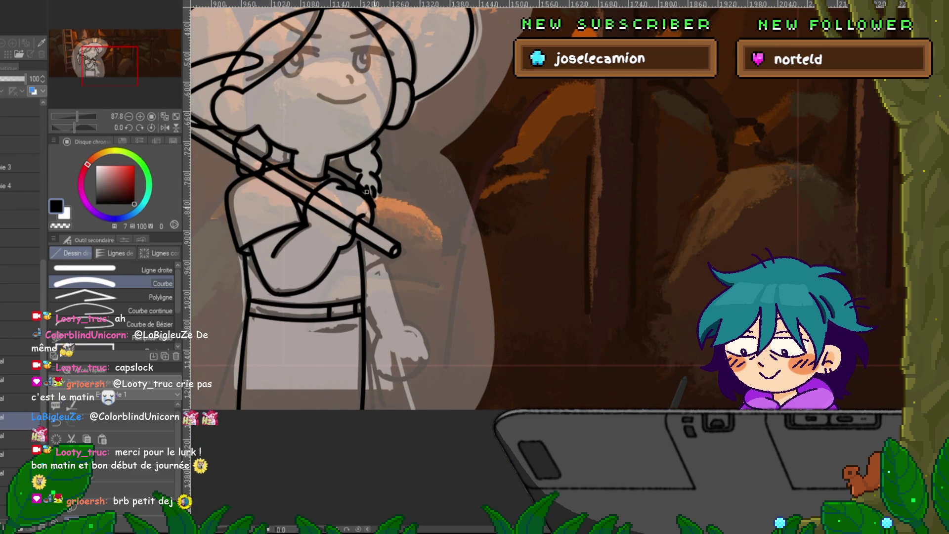
left_click_drag(367, 191, 385, 260)
left_click(377, 223)
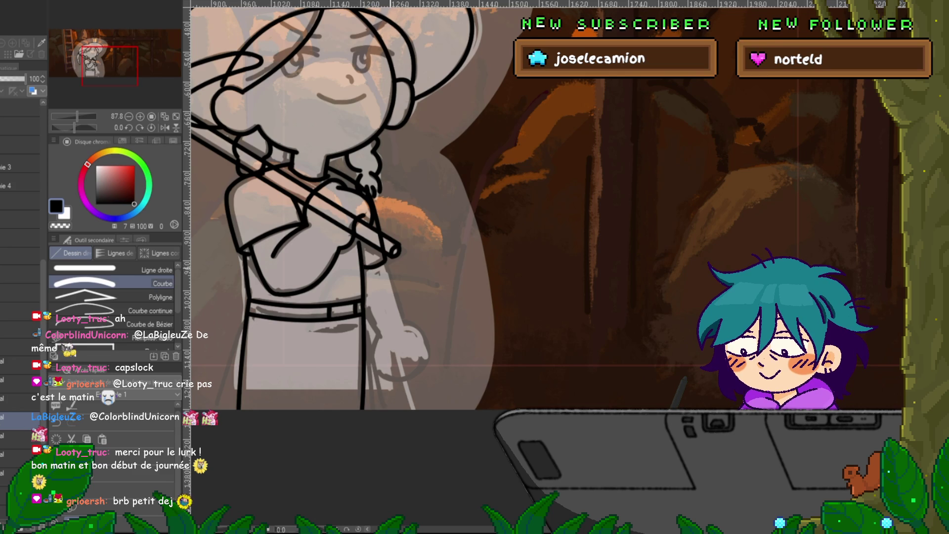
mouse_move(384, 263)
left_mouse_down()
mouse_move(404, 324)
mouse_move(379, 332)
left_mouse_up()
left_click(404, 324)
left_click(379, 332)
Pen the hand's bottom edge, set a layer's opacity to 68, and erase a stray sleeve bit.
key("p")
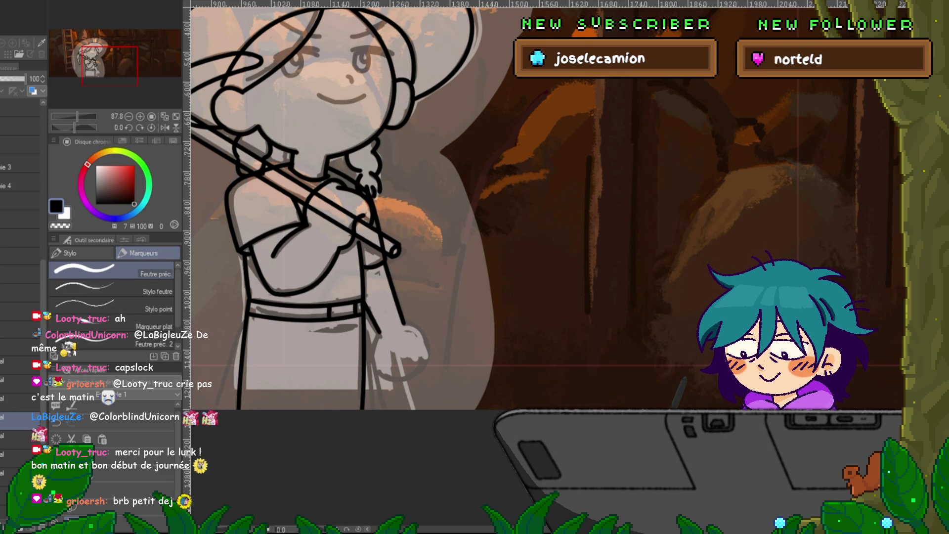
left_click_drag(399, 346, 416, 358)
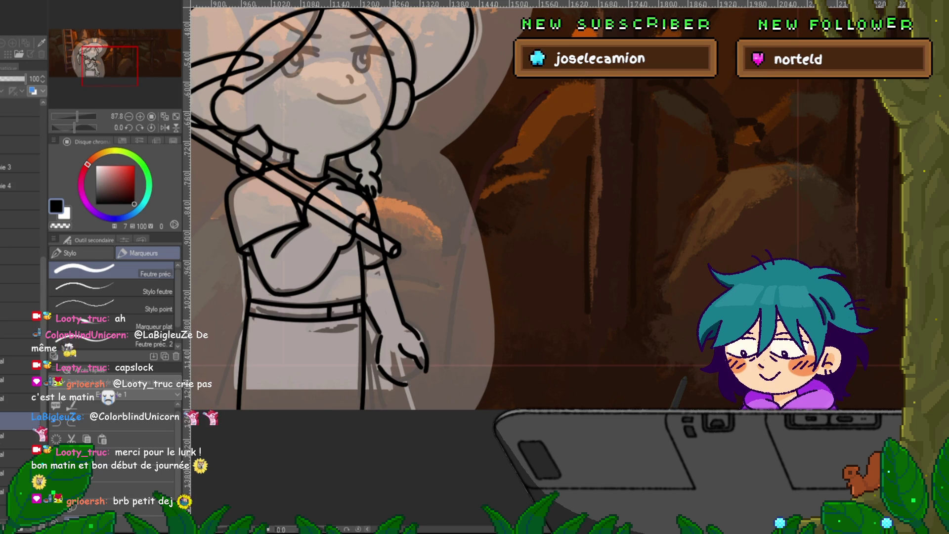
left_click_drag(390, 380, 423, 379)
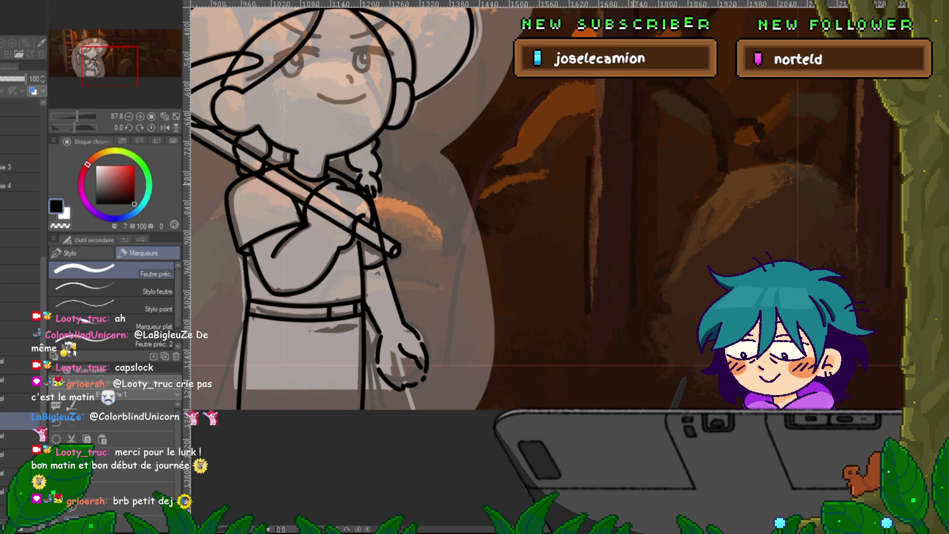
left_click_drag(25, 79, 16, 79)
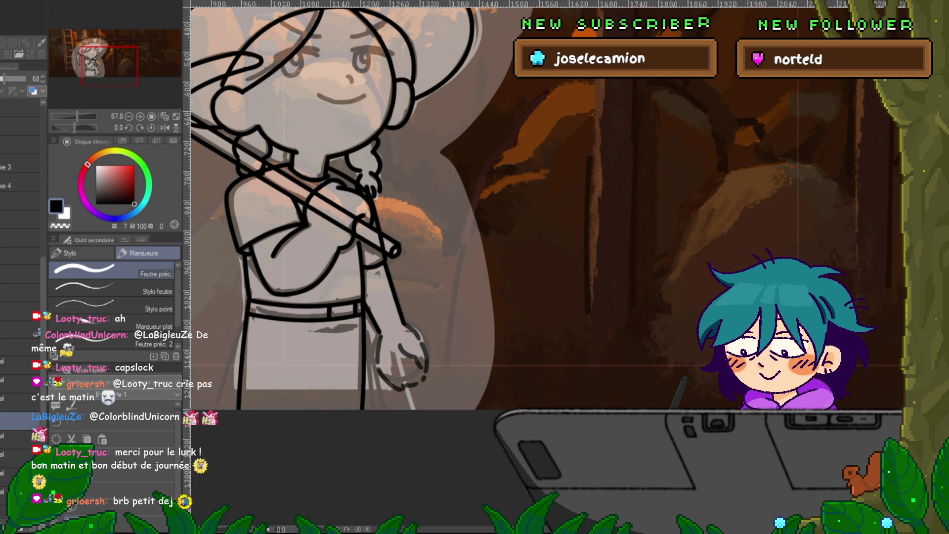
left_click(20, 398)
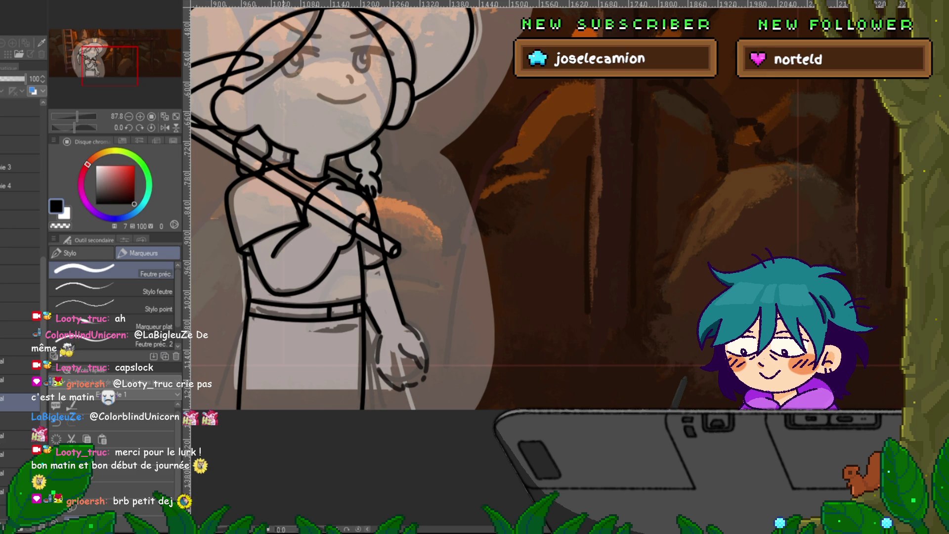
left_click(20, 434)
left_click_drag(246, 178, 231, 252)
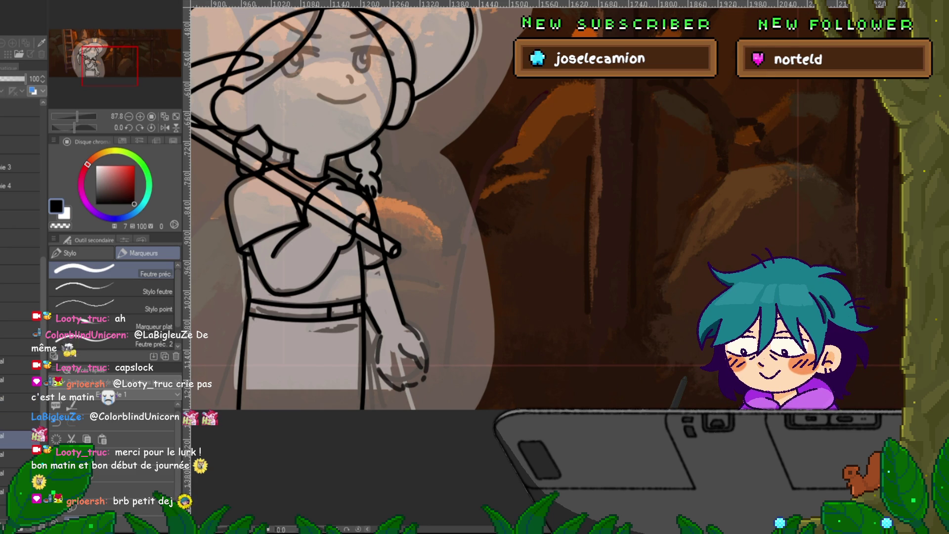
Draw the clenched fist's curved contours, including its right side.
key("u")
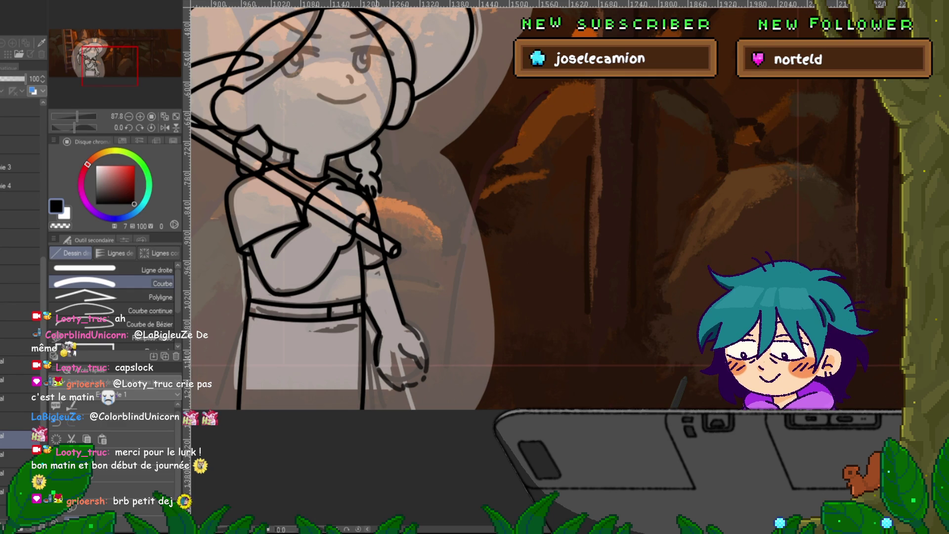
left_click_drag(377, 370, 402, 390)
left_click(399, 392)
mouse_move(403, 384)
left_mouse_down()
mouse_move(424, 388)
mouse_move(426, 375)
left_mouse_up()
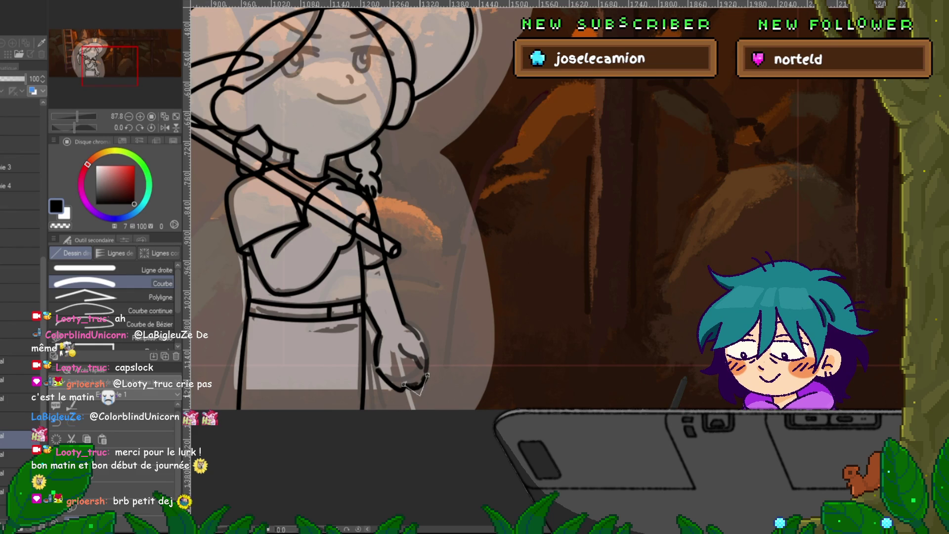
left_click_drag(399, 345, 425, 374)
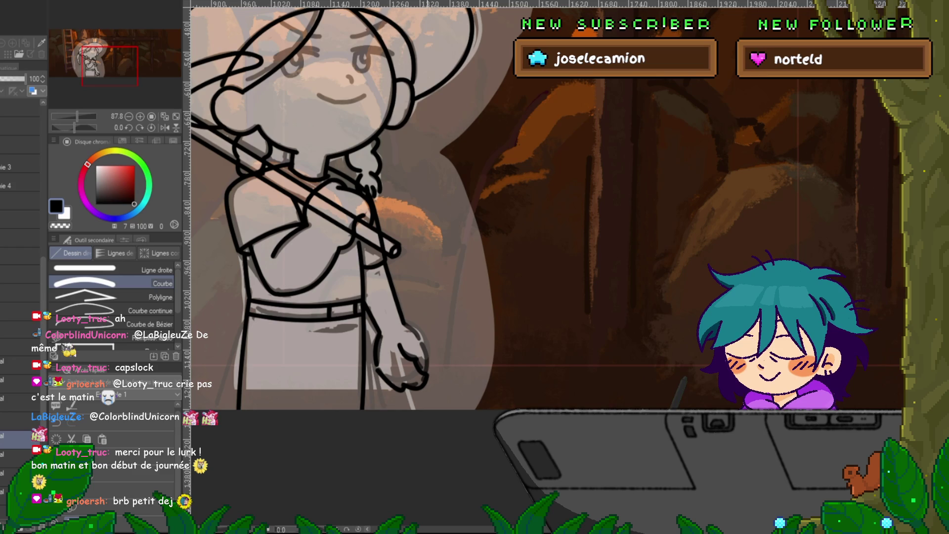
left_click_drag(424, 346, 428, 374)
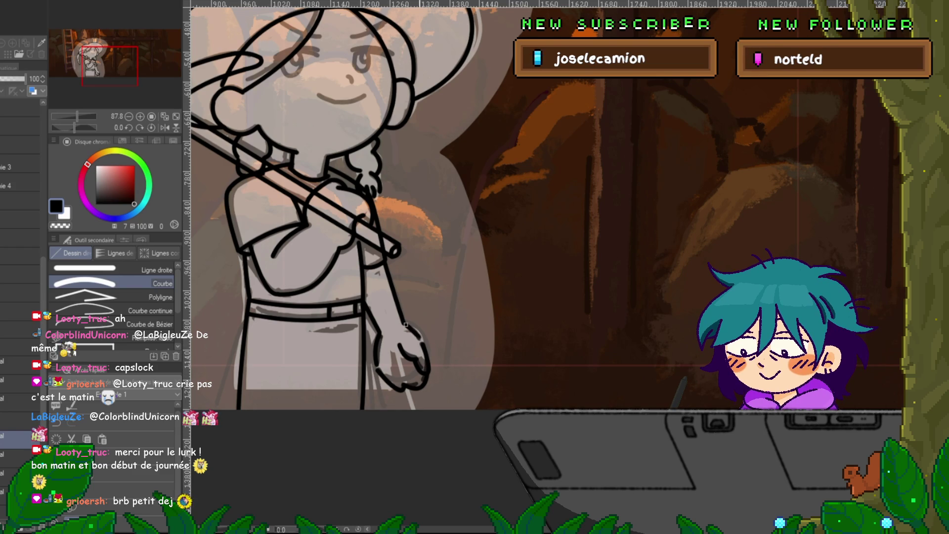
left_click_drag(405, 325, 423, 345)
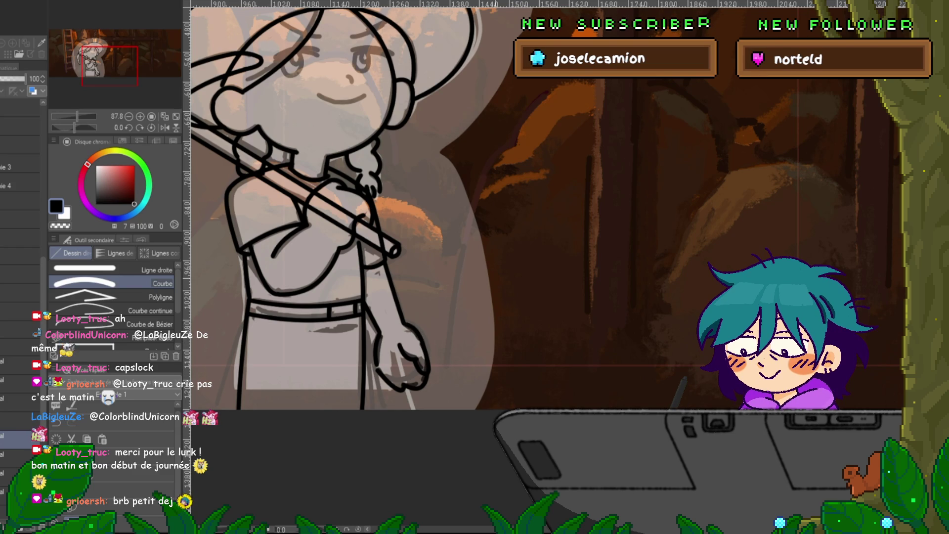
left_click_drag(346, 247, 400, 354)
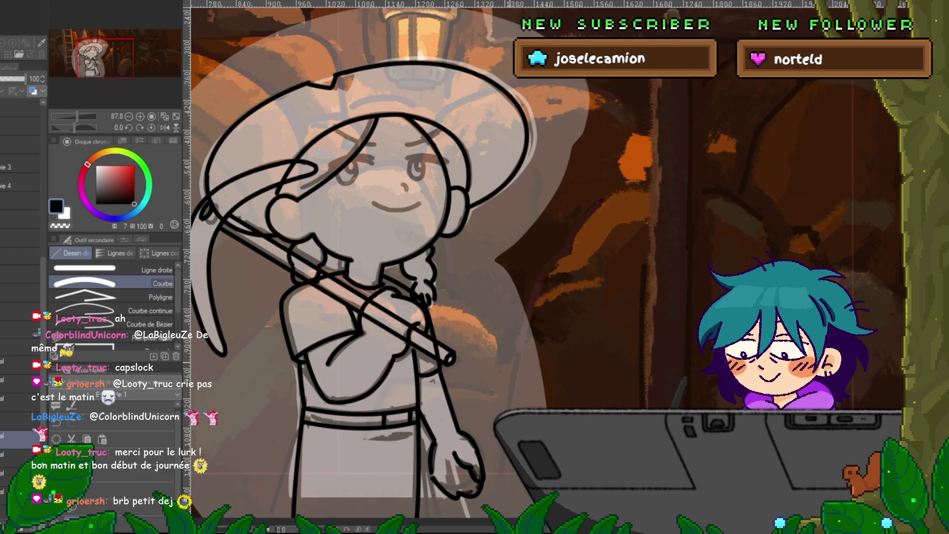
Ink thick black lines above the left and right eyes.
scroll(376, 267, "up", 1)
scroll(376, 266, "up", 1)
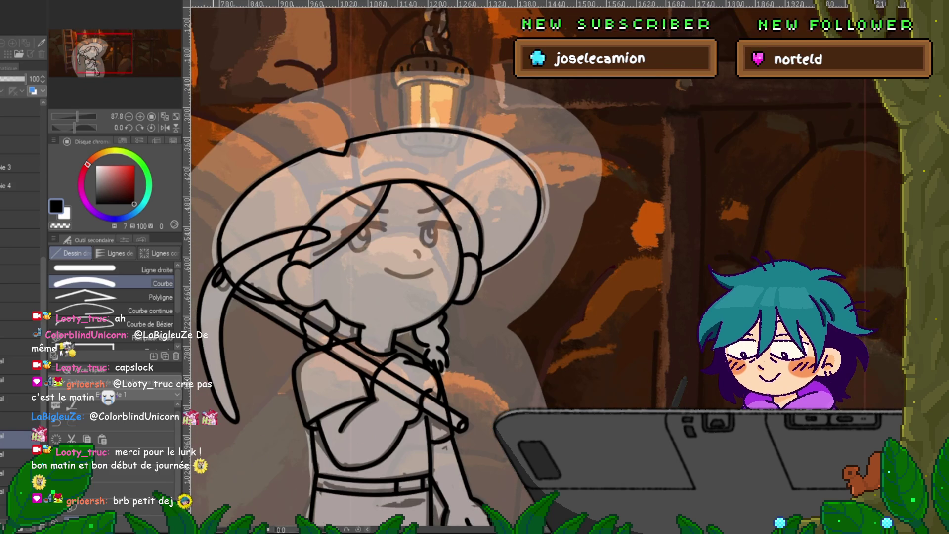
left_click(20, 365)
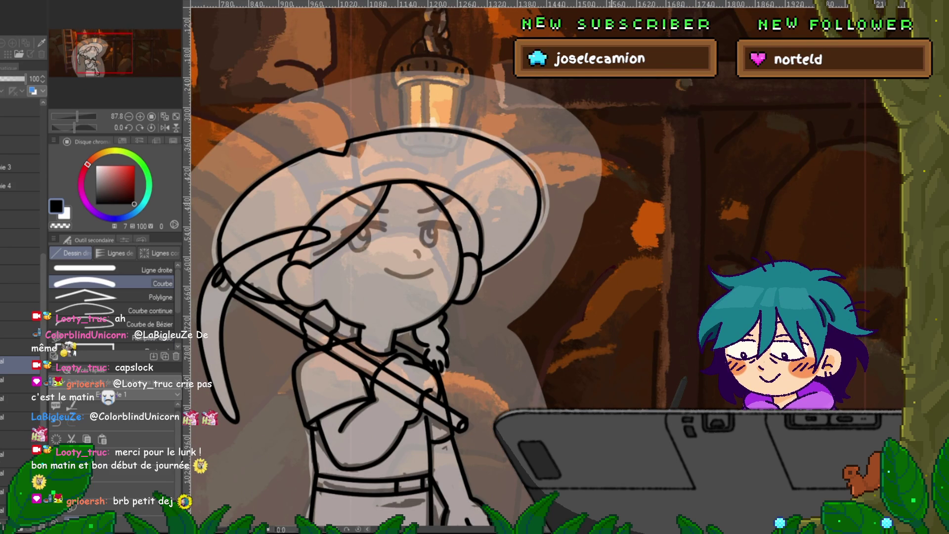
scroll(445, 266, "up", 2)
key("p")
key("u")
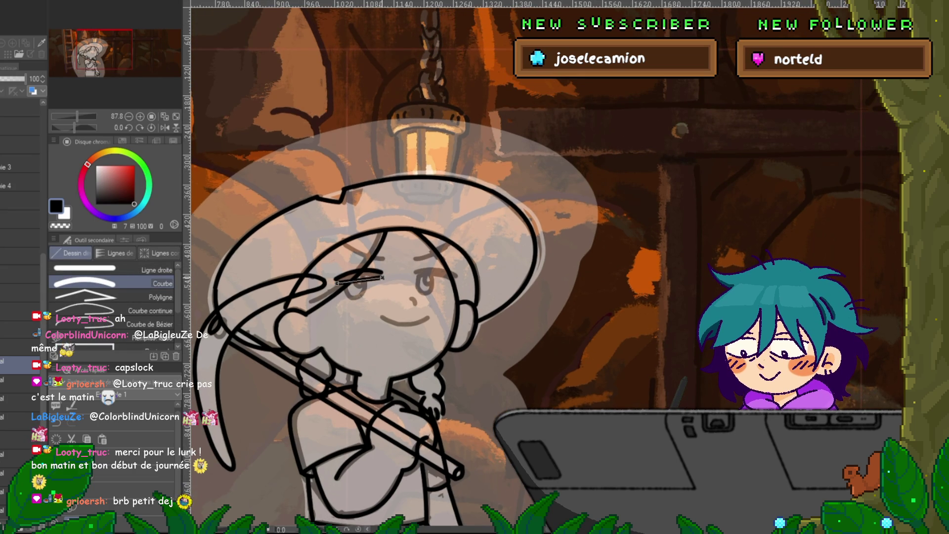
left_click_drag(336, 278, 457, 276)
left_click(435, 273)
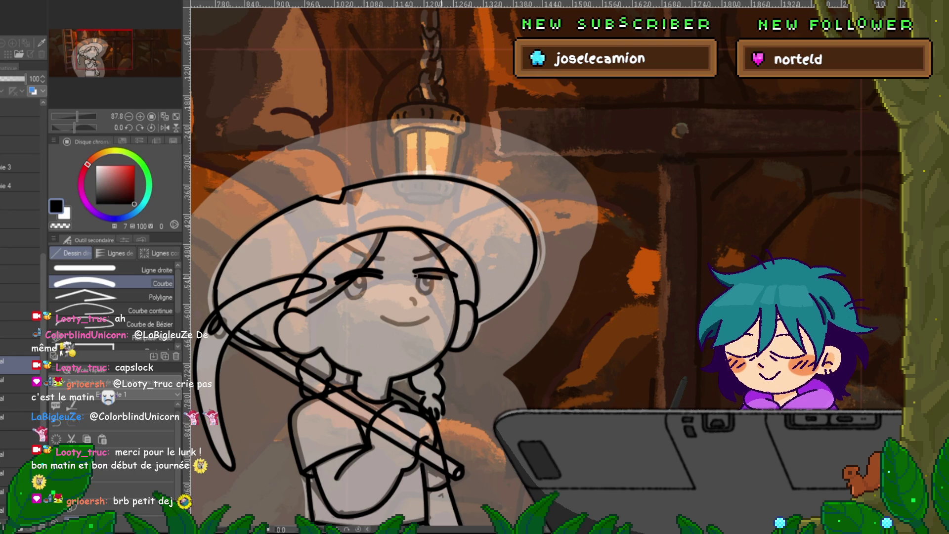
left_click(434, 272)
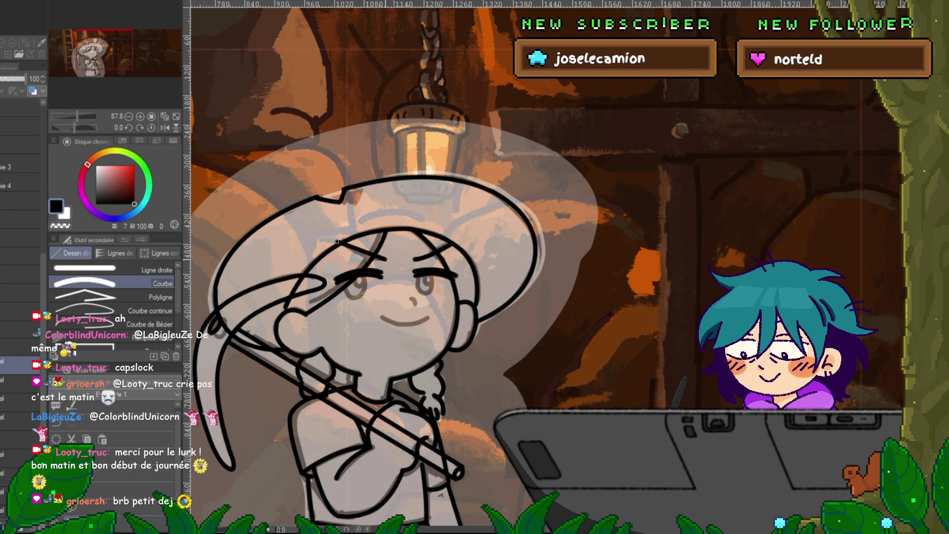
Try a smile stroke for the mouth, then undo it to keep the sketch.
mouse_move(379, 313)
left_mouse_down()
mouse_move(373, 301)
mouse_move(423, 300)
left_mouse_up()
key("ctrl+z")
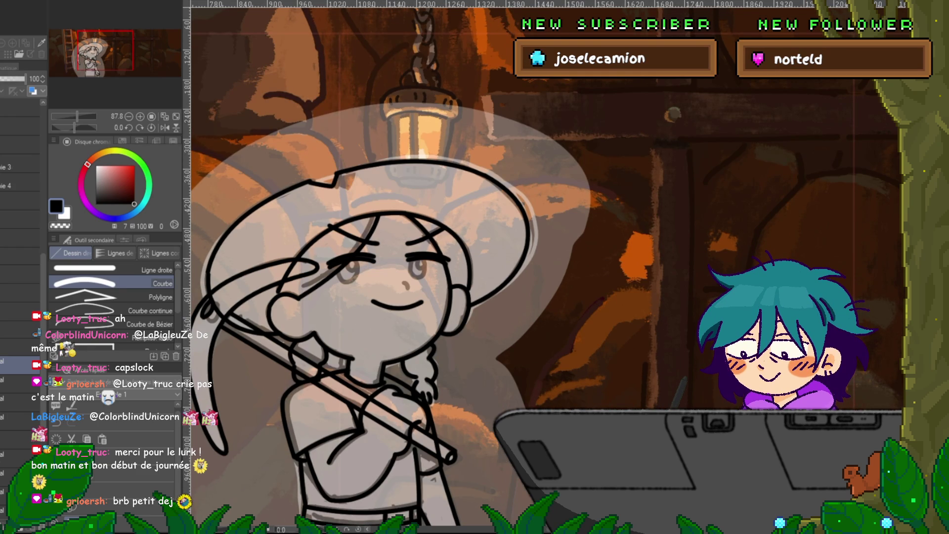
key("p")
key("ctrl+z")
key("ctrl+z")
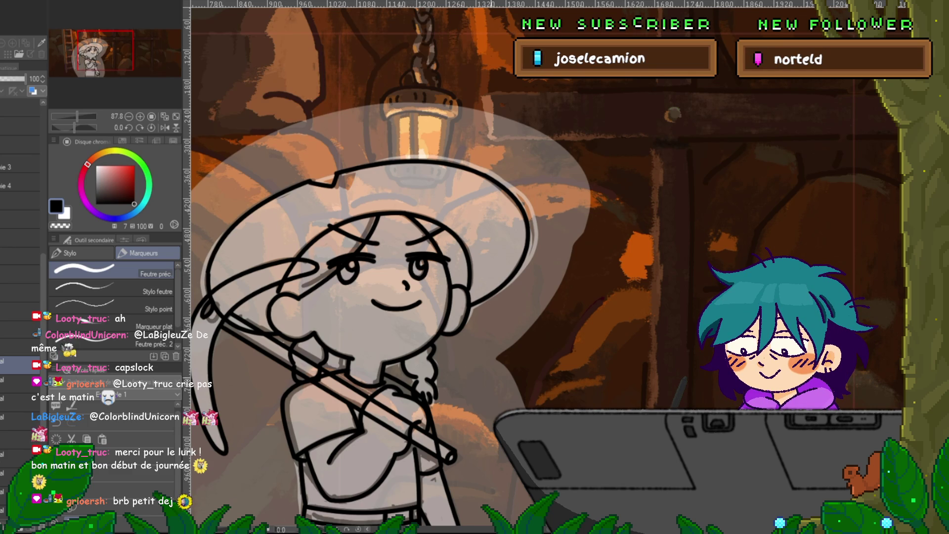
Zoom out to see the whole figure and select the translucent halo layer.
left_click_drag(405, 284, 465, 227)
scroll(434, 267, "down", 2)
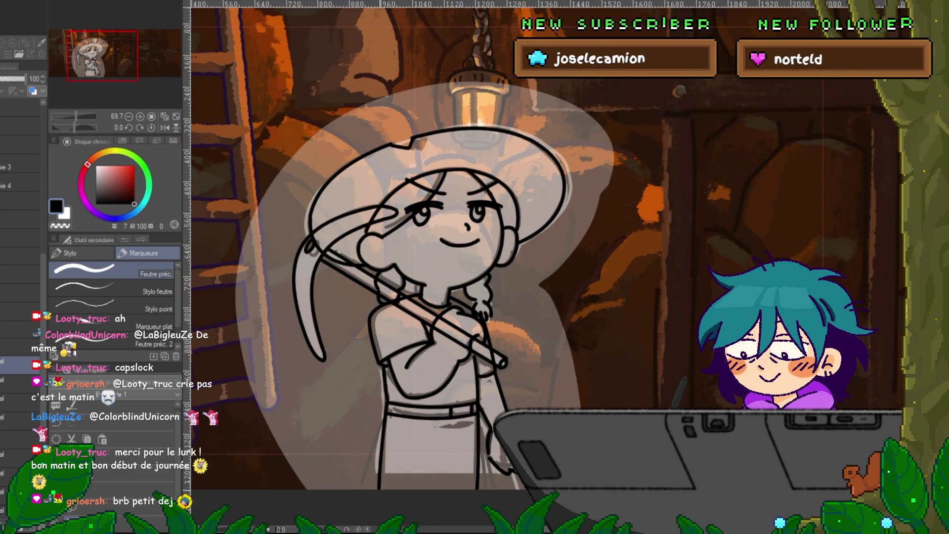
key("u")
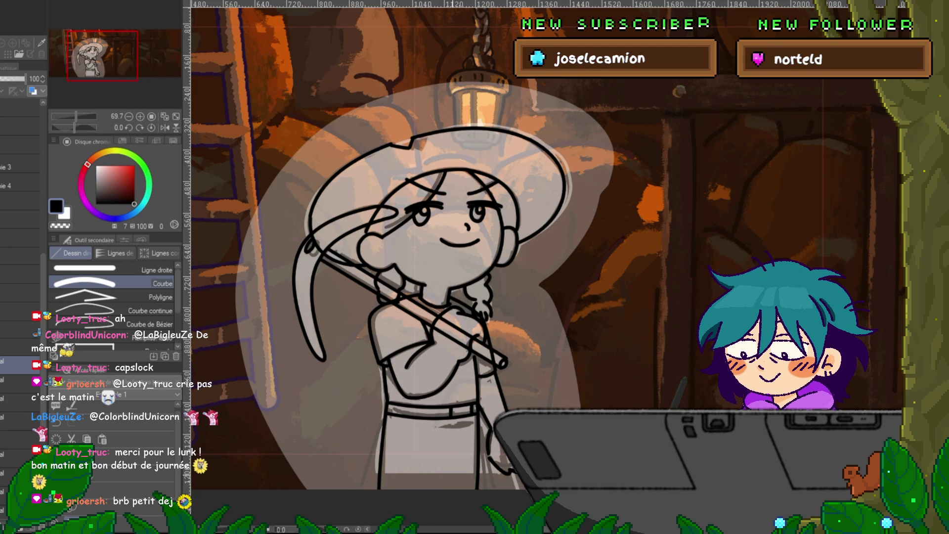
scroll(20, 248, "down", 2)
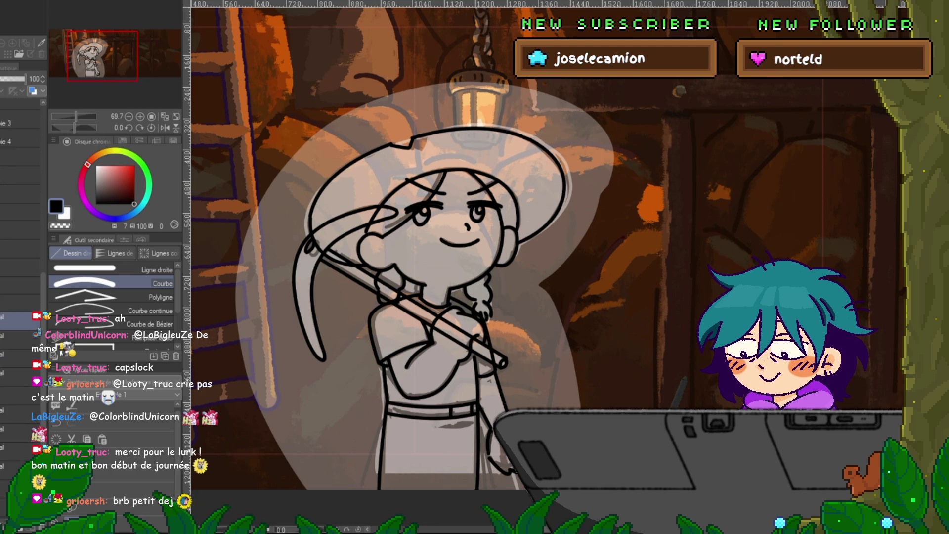
scroll(20, 277, "down", 3)
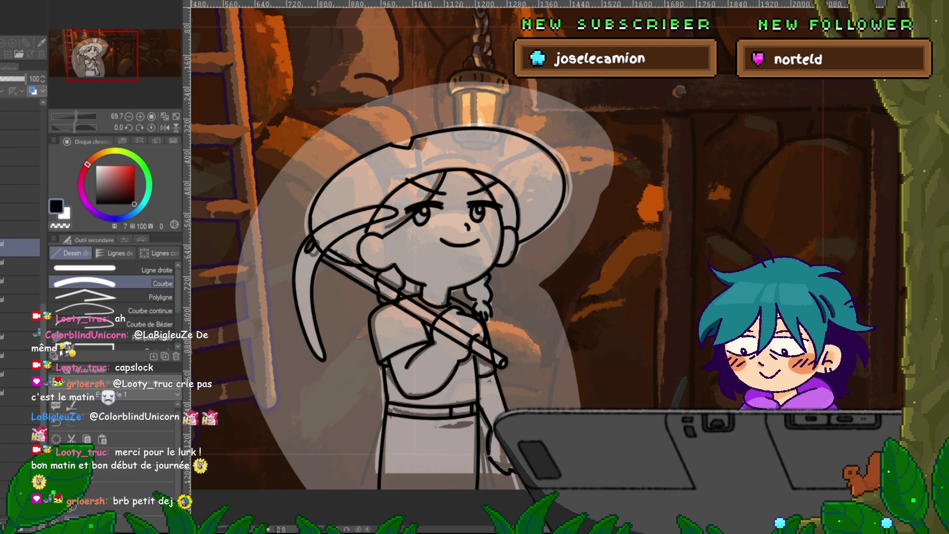
left_click(20, 470)
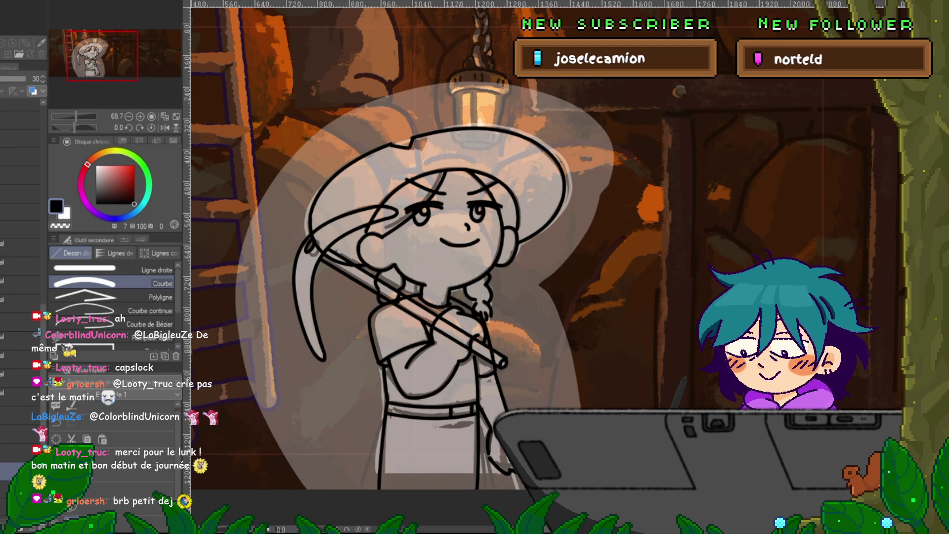
key("ctrl+z")
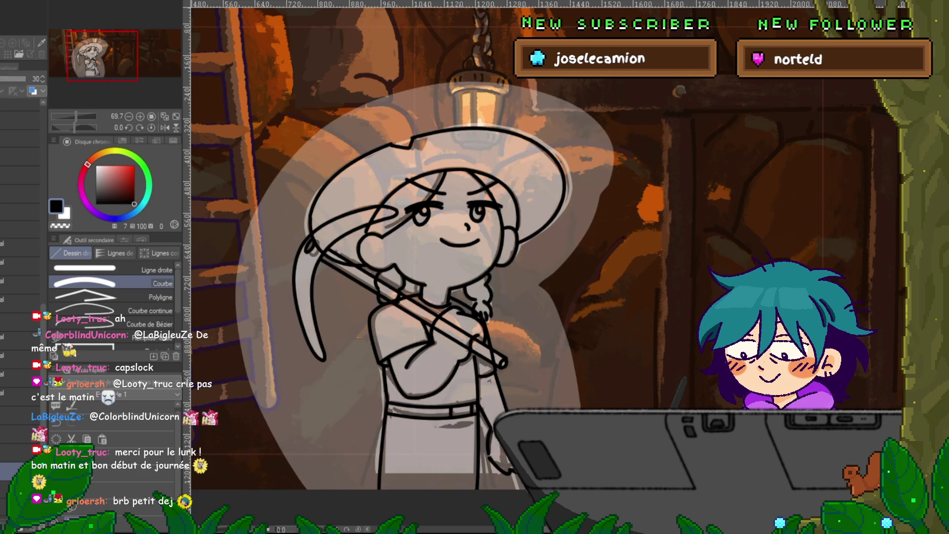
Hide the pale light halo layer, then flip between neighbouring layers to check the lineart.
left_click(19, 401)
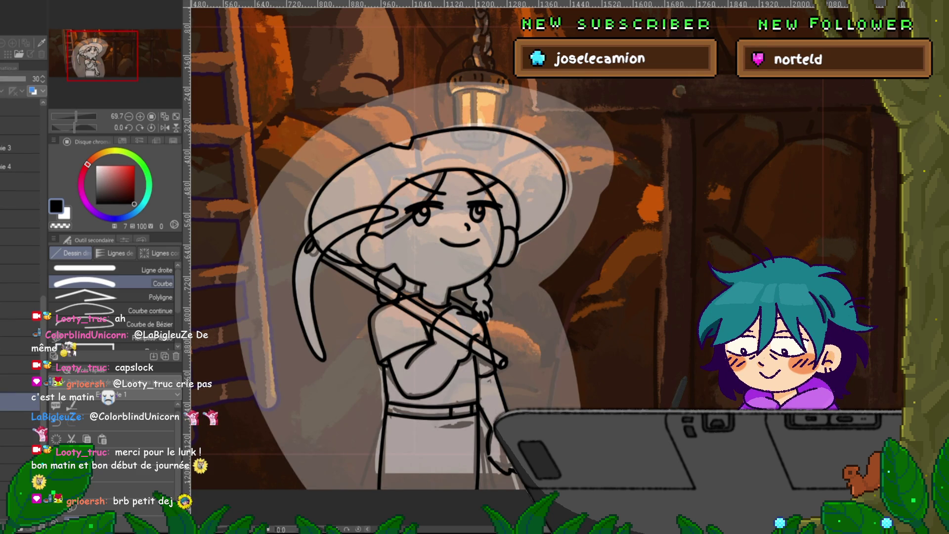
key("Delete")
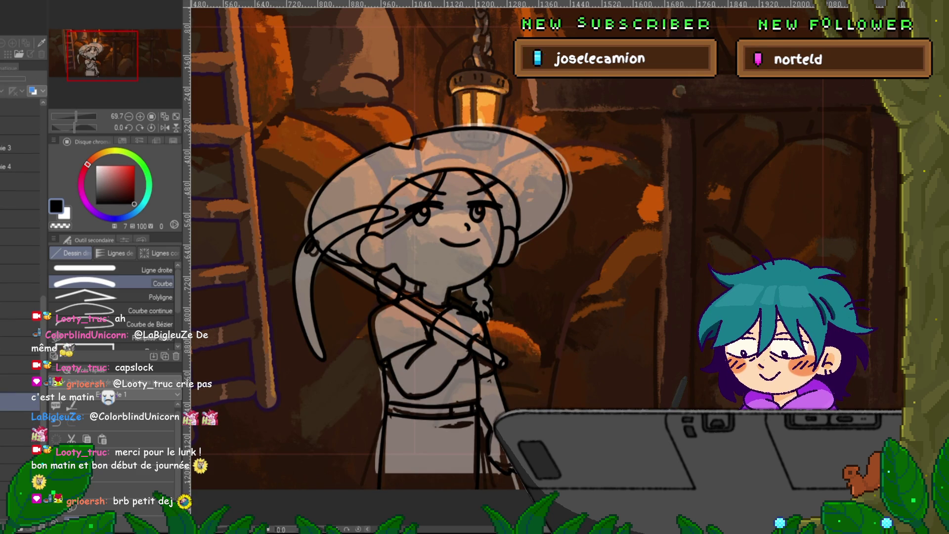
key("Delete")
key("ctrl+z")
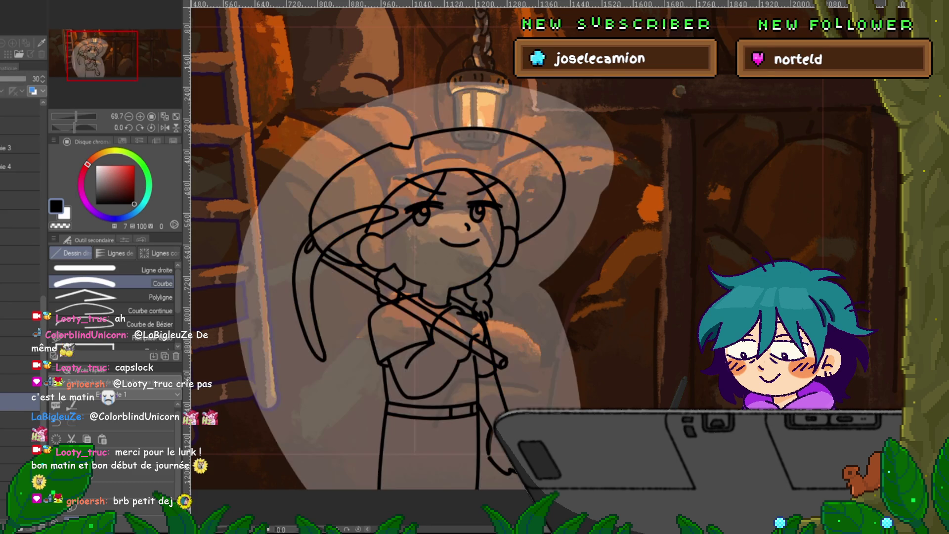
key("Delete")
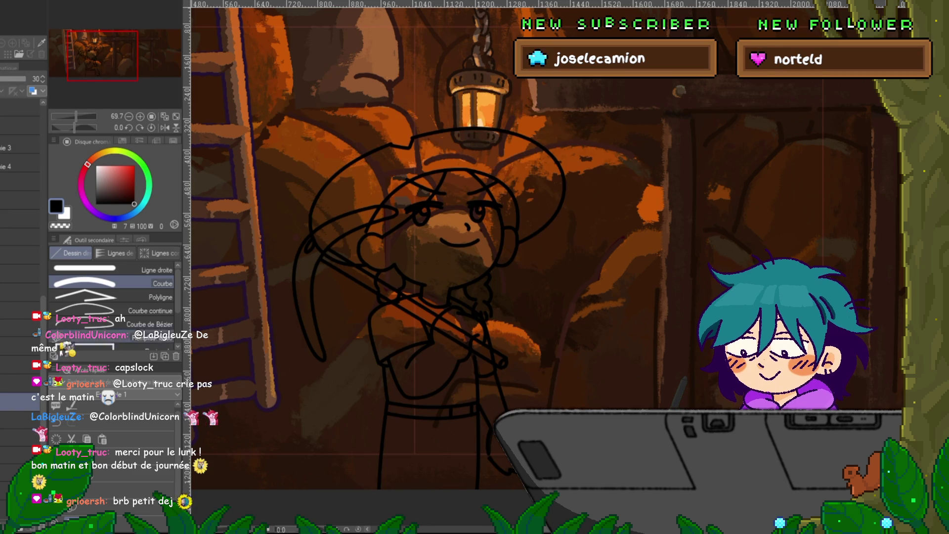
left_click(10, 382)
left_click(20, 327)
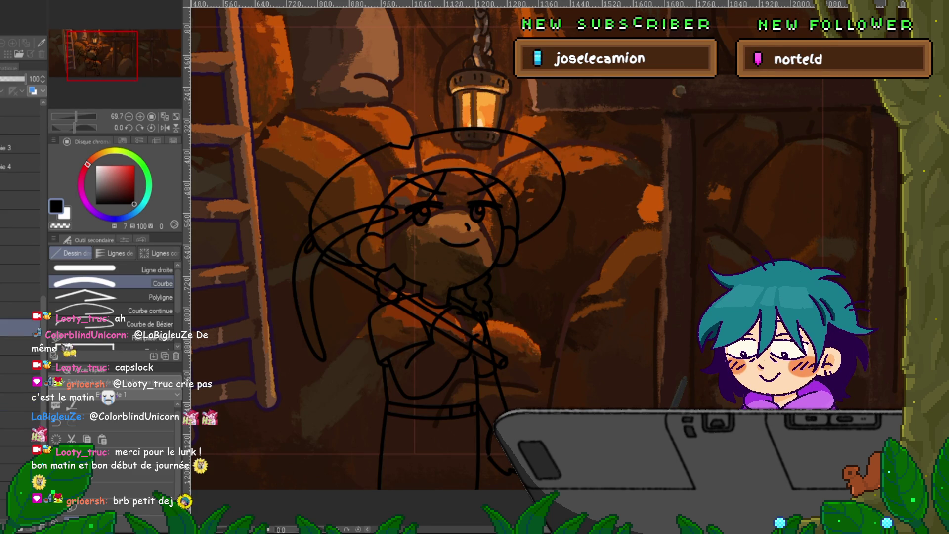
left_click(20, 382)
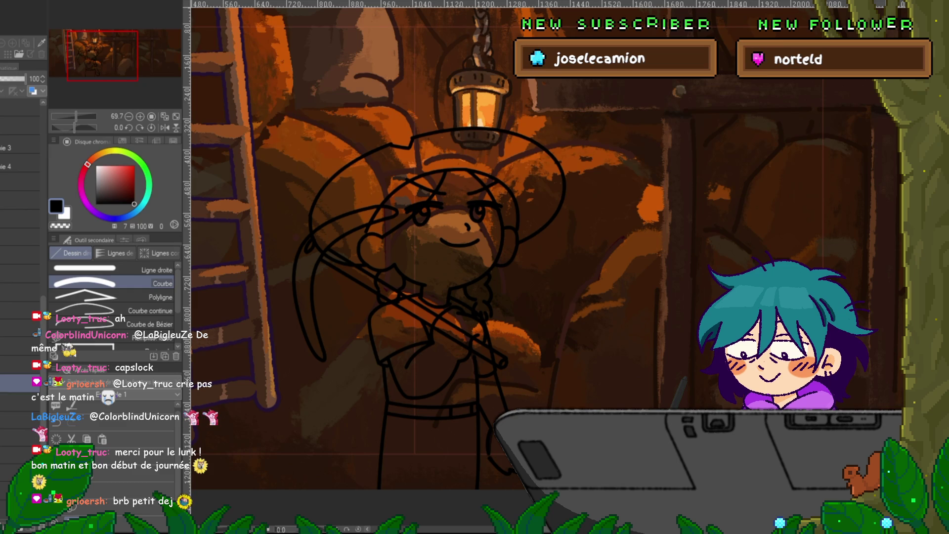
left_click(20, 327)
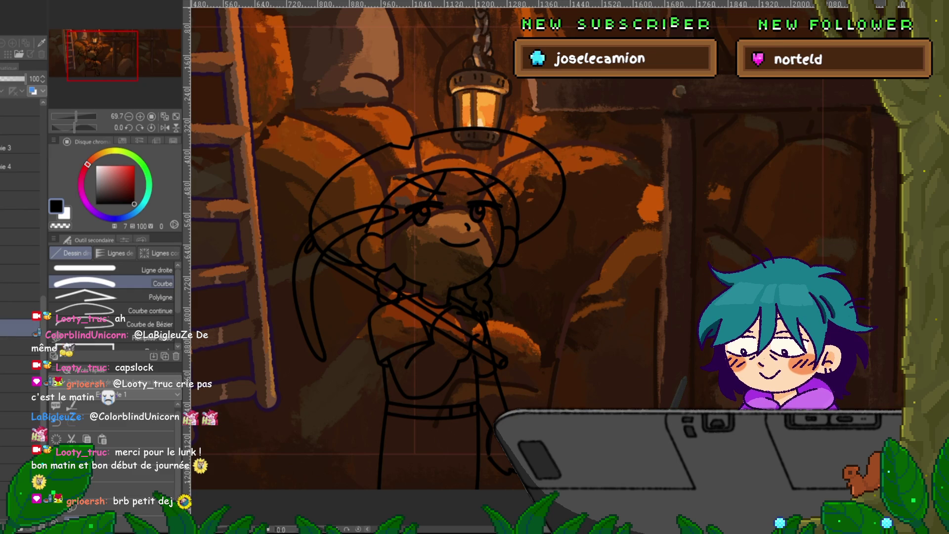
left_click(19, 383)
Fill the girl's interior white with enclose-and-fill, with the cave background hidden, undoing a stray black fill.
key("g")
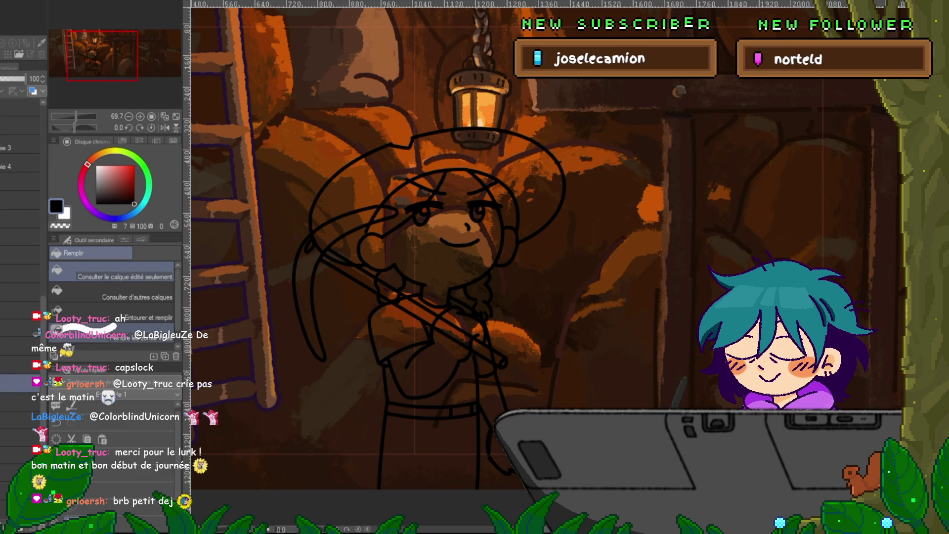
mouse_move(469, 190)
left_mouse_down()
mouse_move(425, 296)
mouse_move(410, 178)
left_mouse_up()
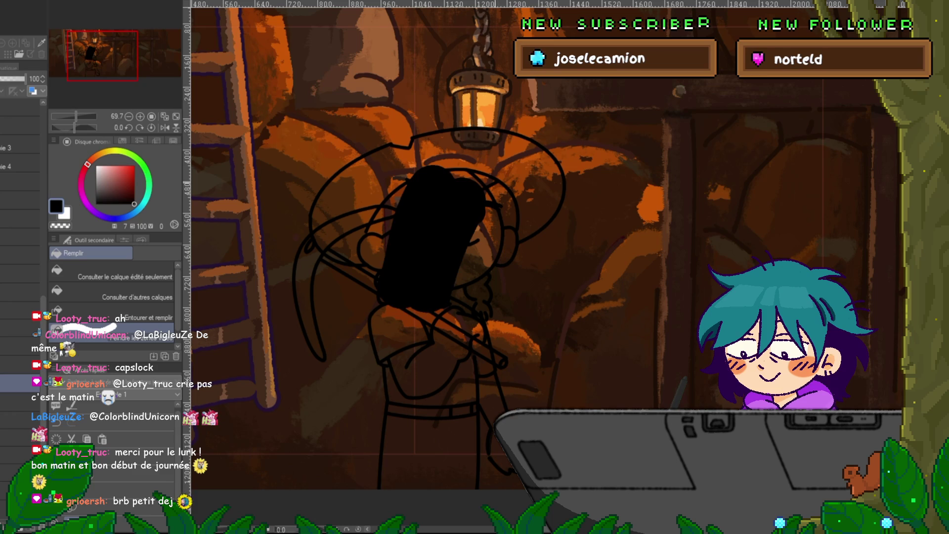
key("ctrl+z")
left_click(114, 311)
left_click_drag(569, 101, 603, 123)
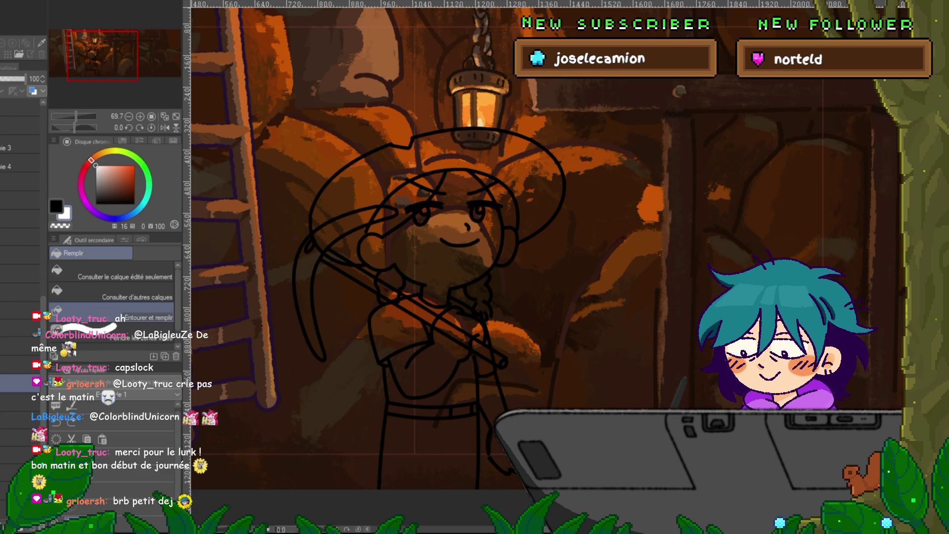
key("Delete")
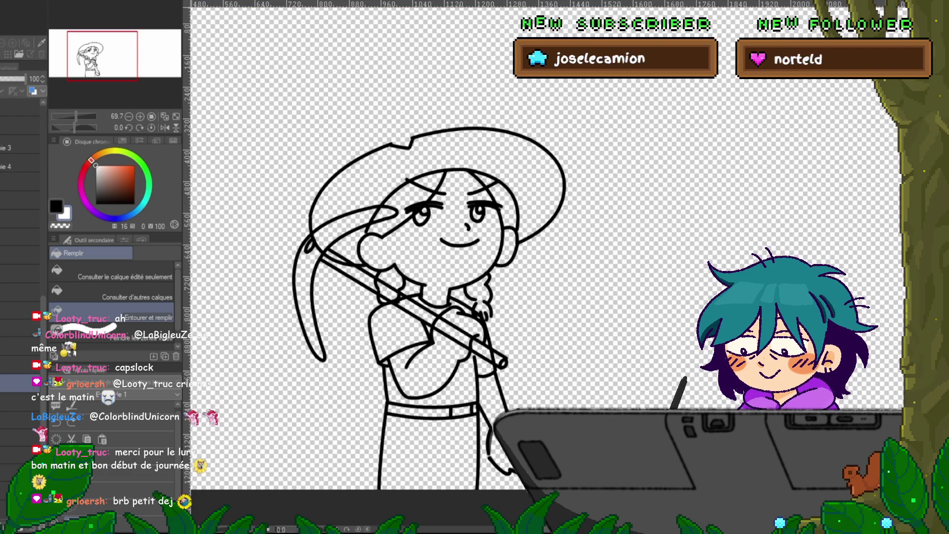
scroll(433, 297, "down", 2)
left_click(434, 297)
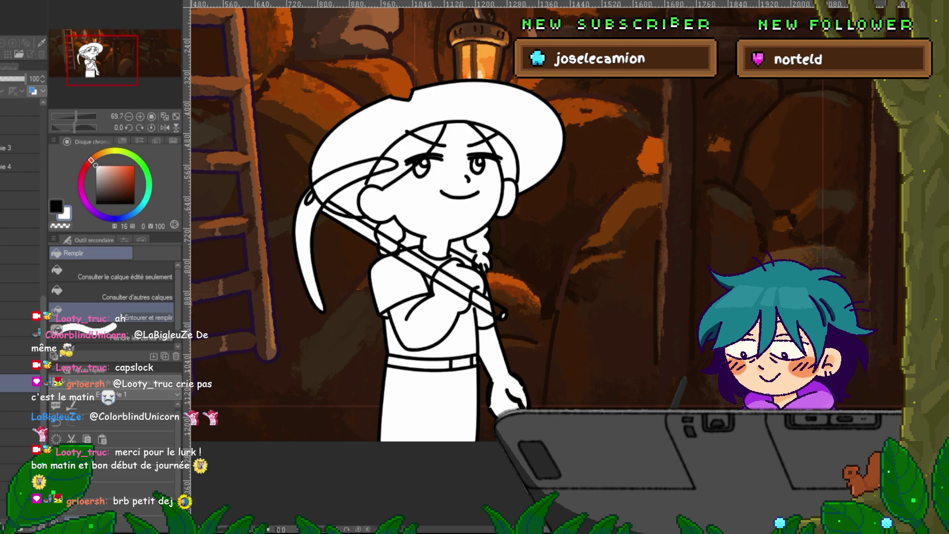
Clear stray strokes around the figure and show the mine background again.
key("ctrl+z")
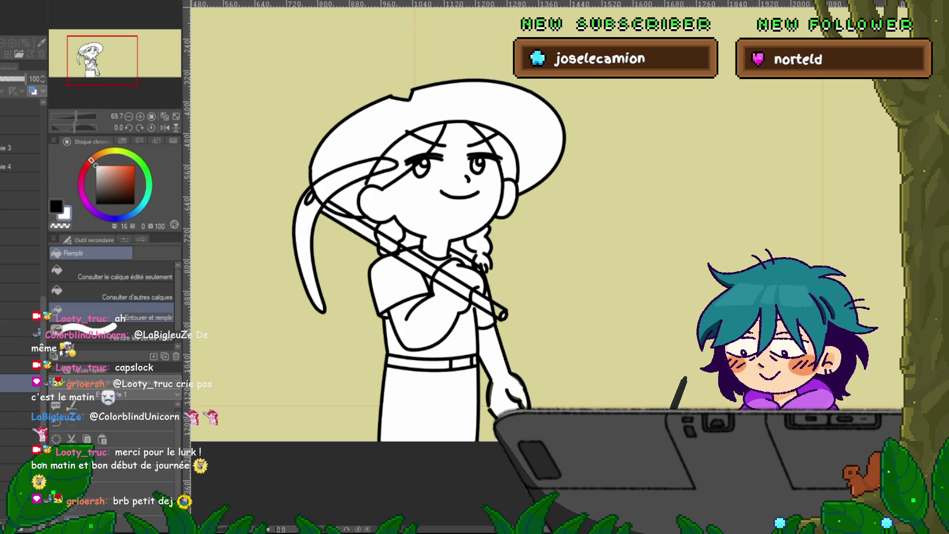
scroll(20, 247, "down", 2)
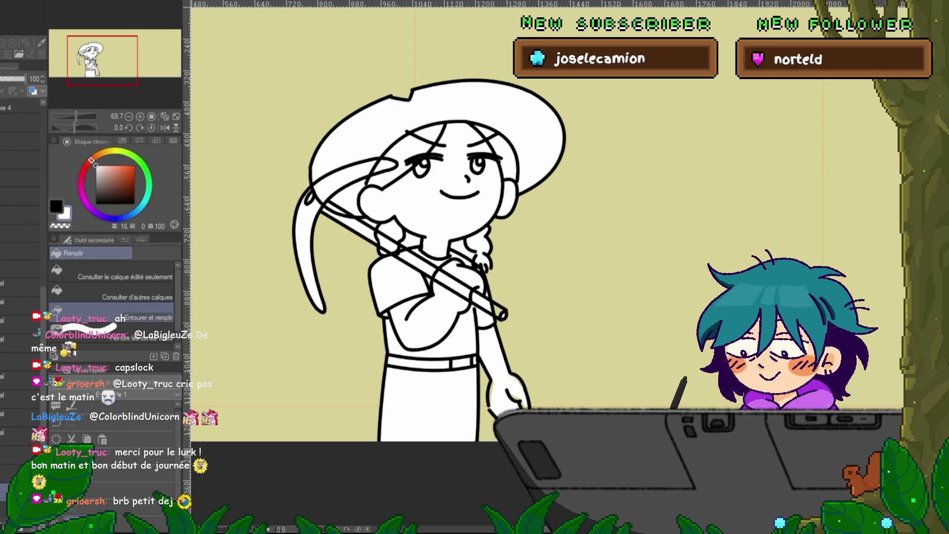
scroll(20, 247, "up", 2)
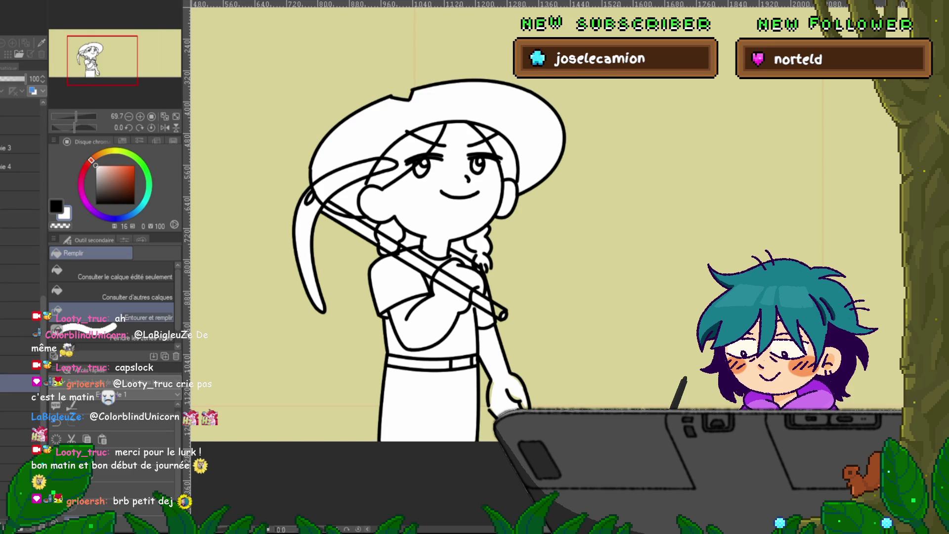
left_click_drag(617, 125, 620, 198)
left_click_drag(508, 47, 602, 82)
key("Delete")
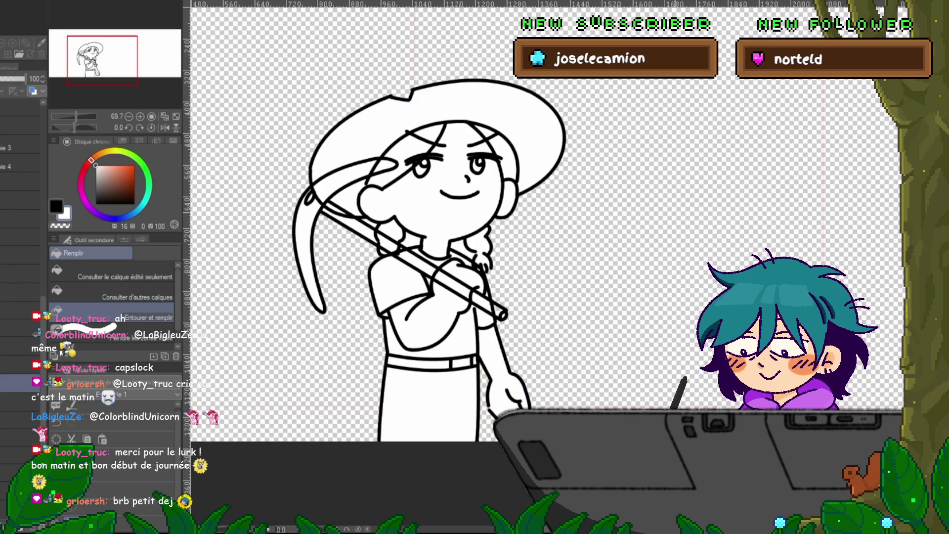
left_click(4, 395)
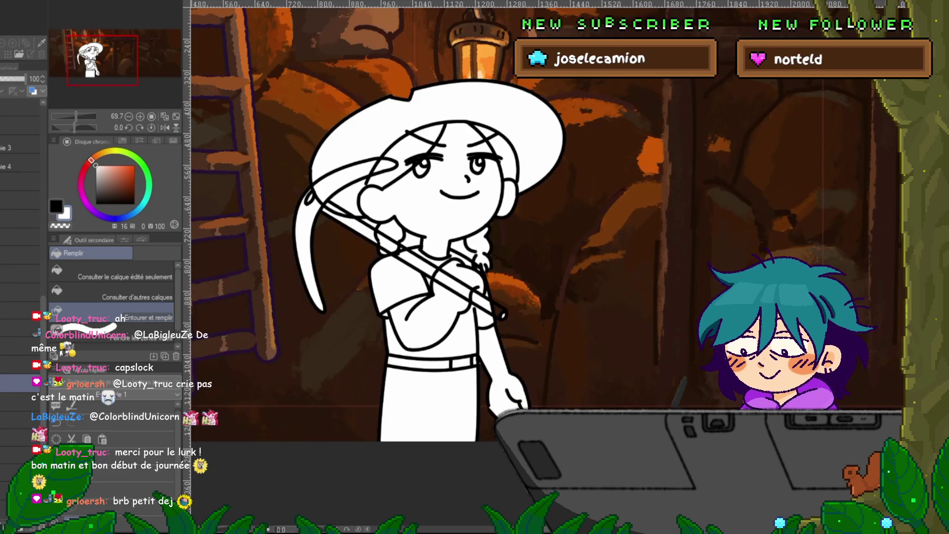
scroll(485, 282, "up", 5)
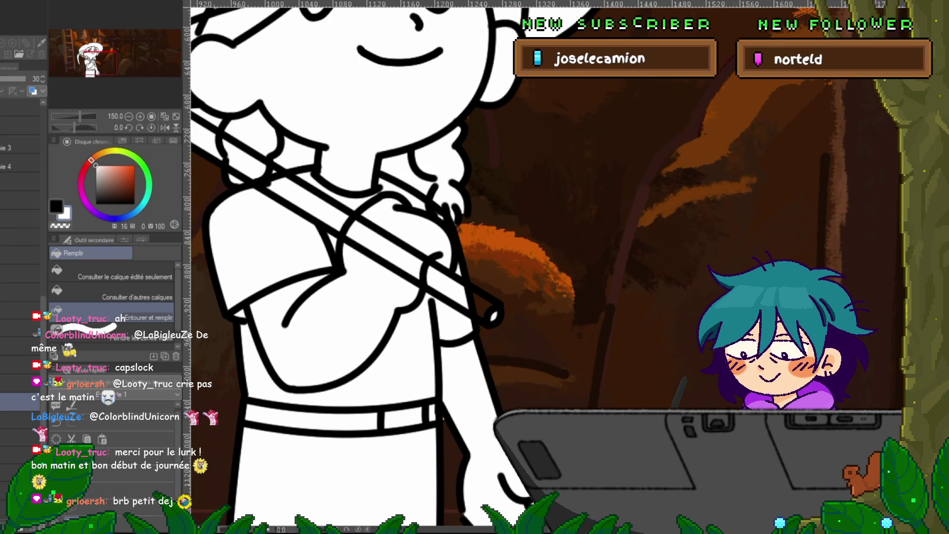
Try lasso selections near the shoulder, briefly hiding the white fill to compare.
key("m")
mouse_move(378, 157)
left_mouse_down()
mouse_move(390, 178)
mouse_move(379, 158)
left_mouse_up()
key("ctrl+d")
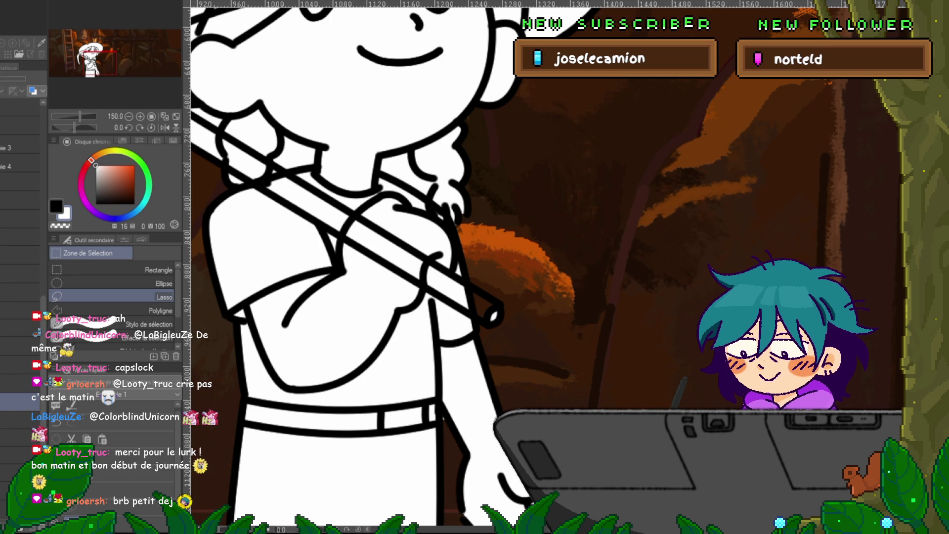
key("Delete")
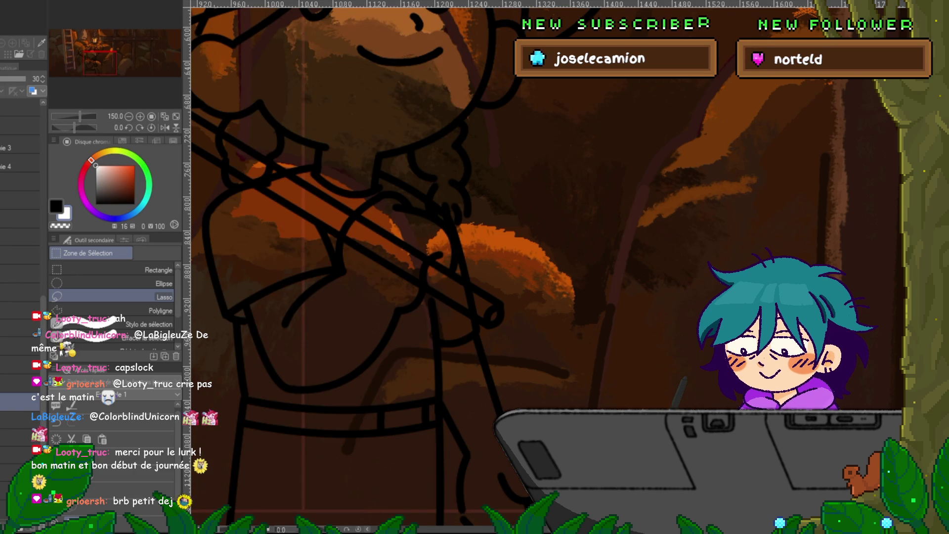
key("ctrl+z")
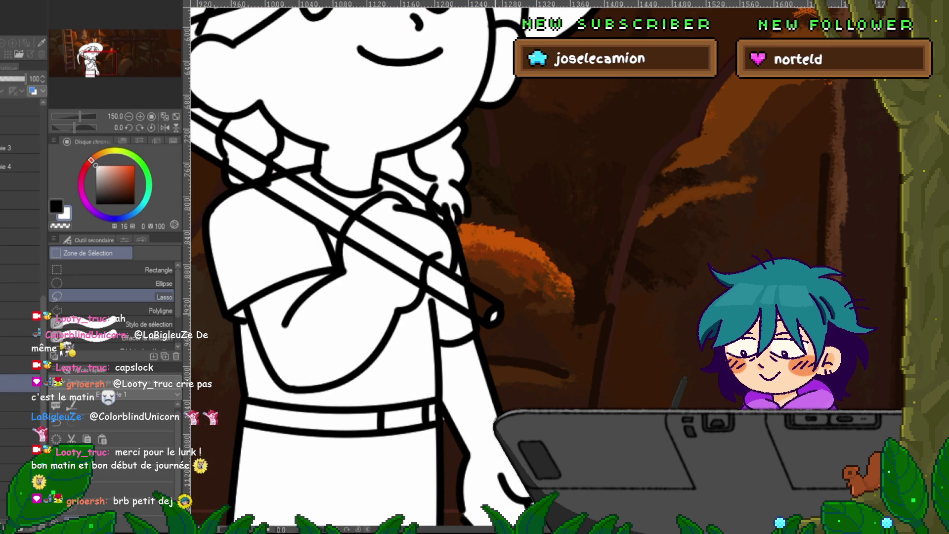
scroll(346, 267, "up", 2)
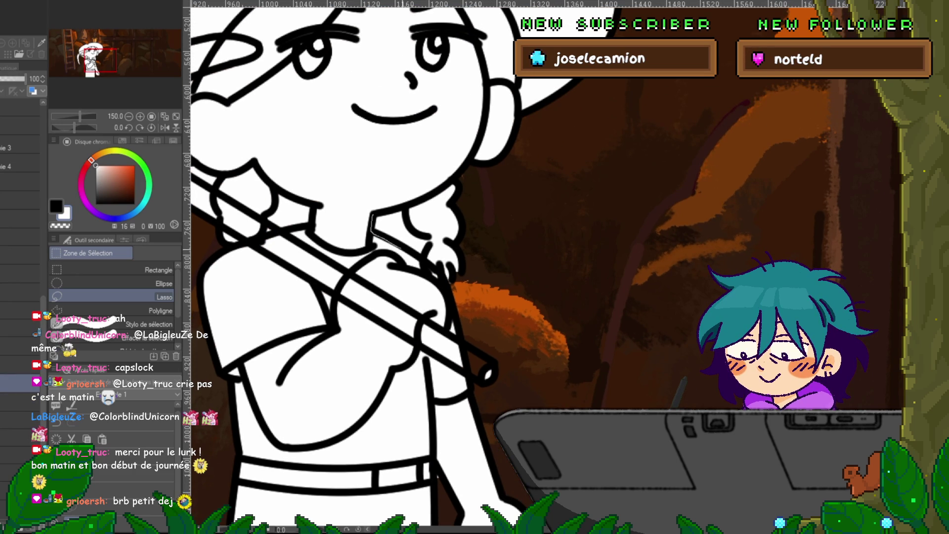
left_click_drag(420, 250, 390, 207)
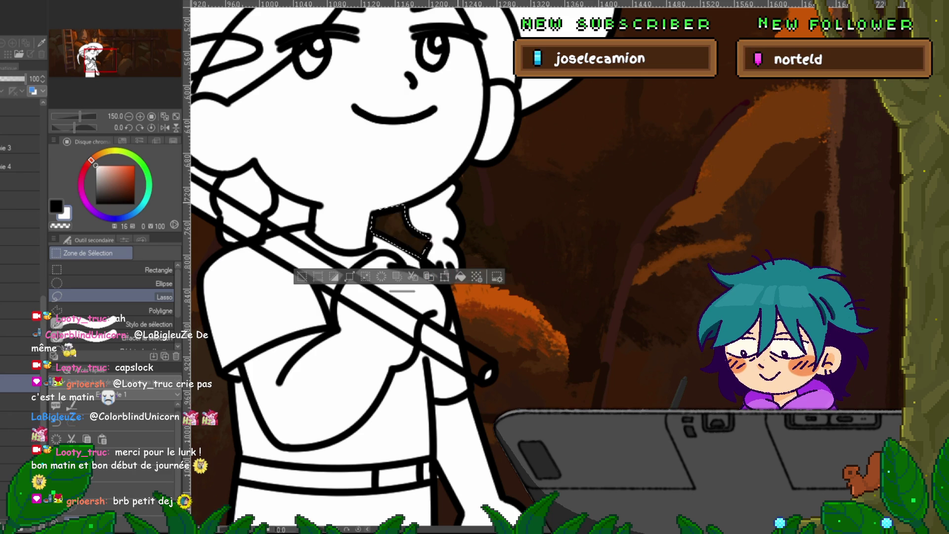
key("ctrl+z")
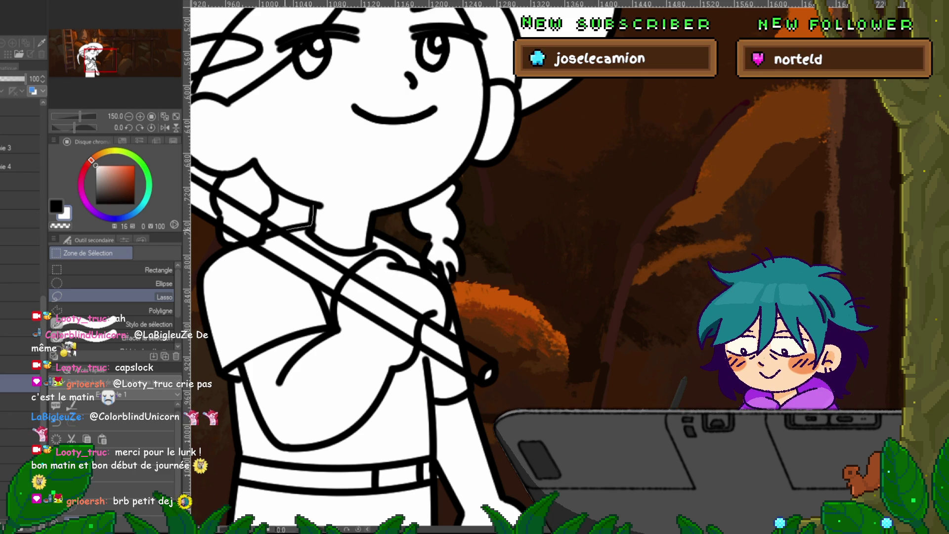
Lasso the stray white fill beside the braid, delete it, and deselect.
left_click_drag(290, 227, 276, 192)
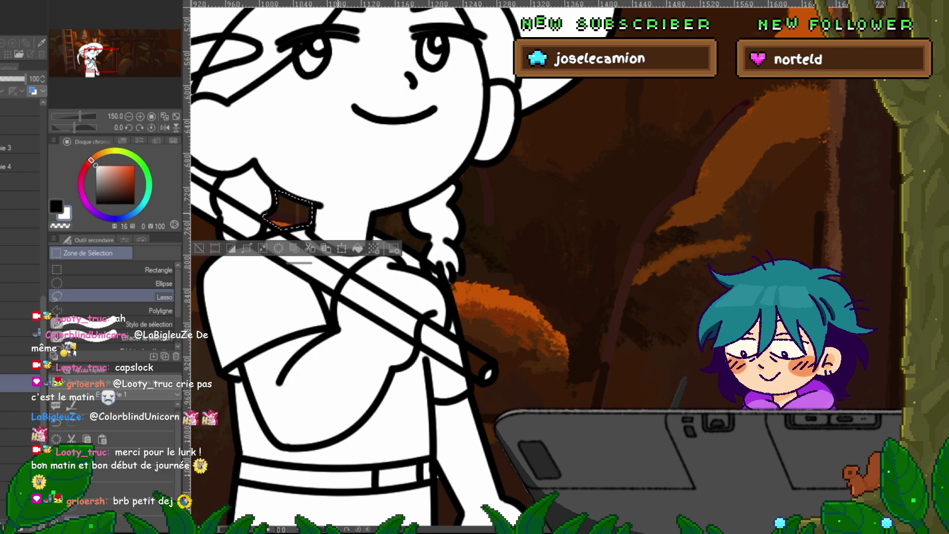
left_click_drag(345, 247, 447, 314)
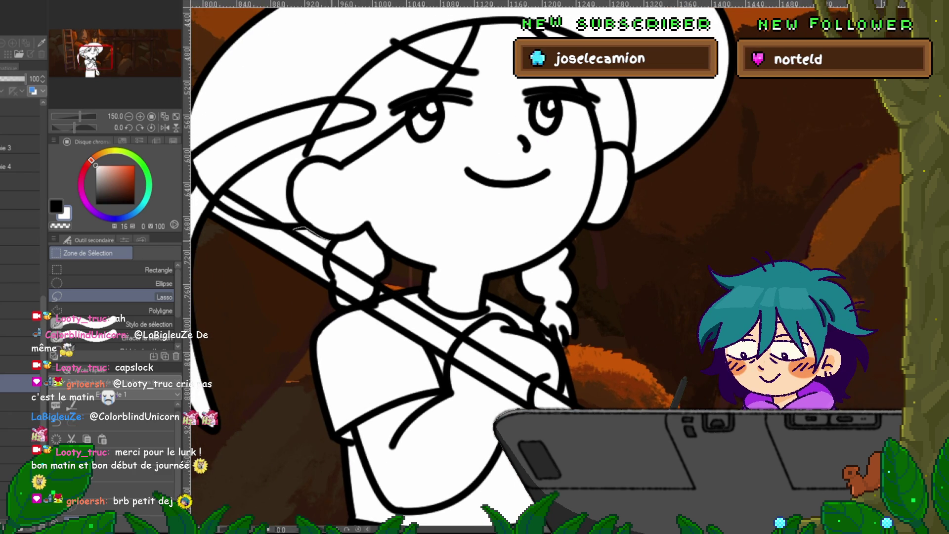
left_click_drag(294, 228, 331, 247)
key("Delete")
key("ctrl+d")
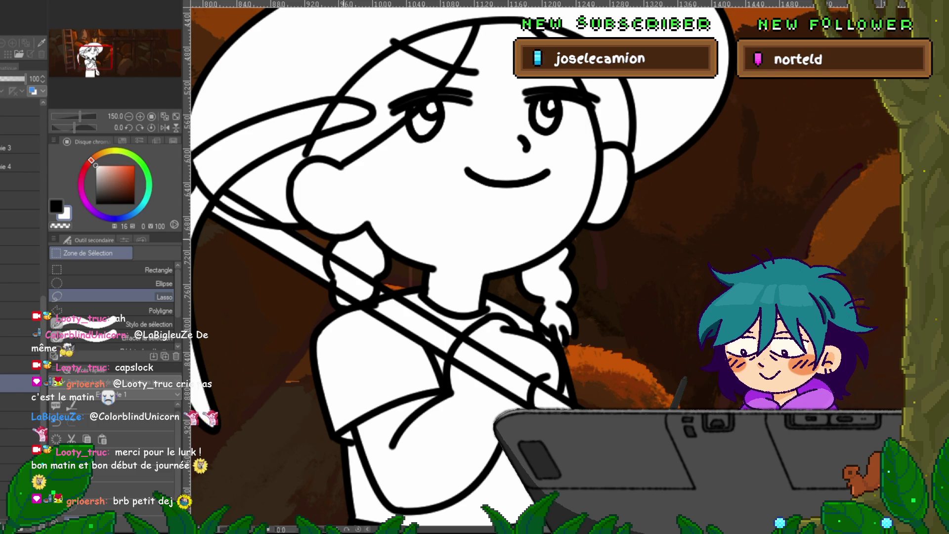
left_click_drag(494, 396, 361, 139)
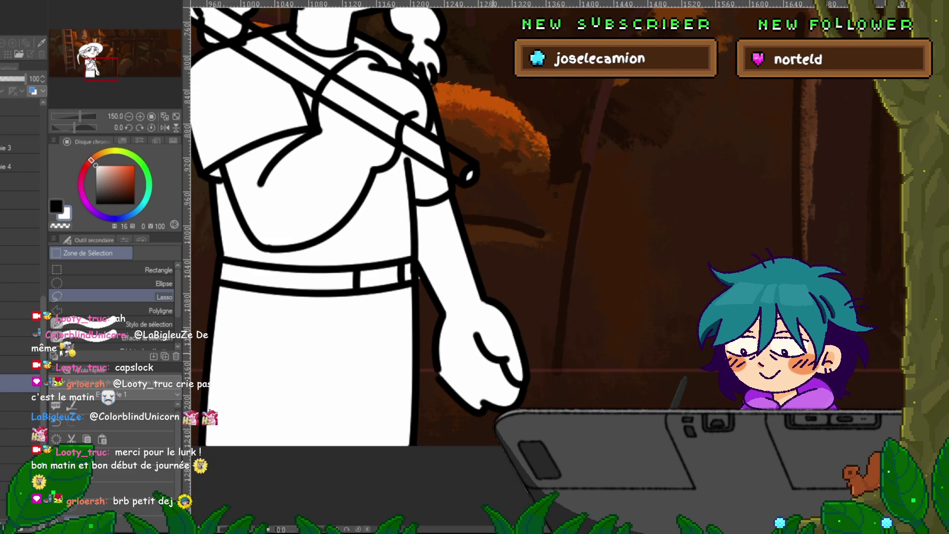
left_click_drag(346, 198, 291, 294)
key("p")
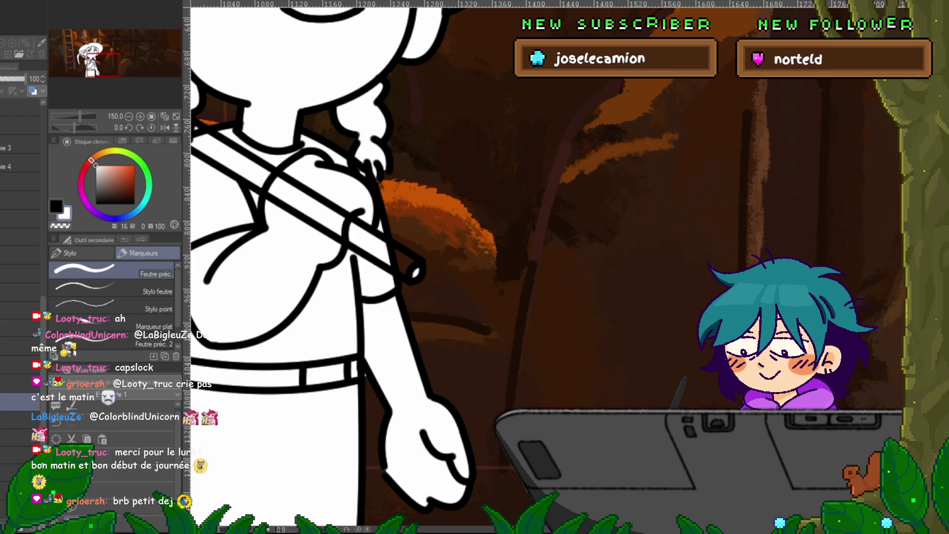
Redraw the line at the pickaxe handle's end, zoom to the hand, and switch to Correct line tools.
key("ctrl+z")
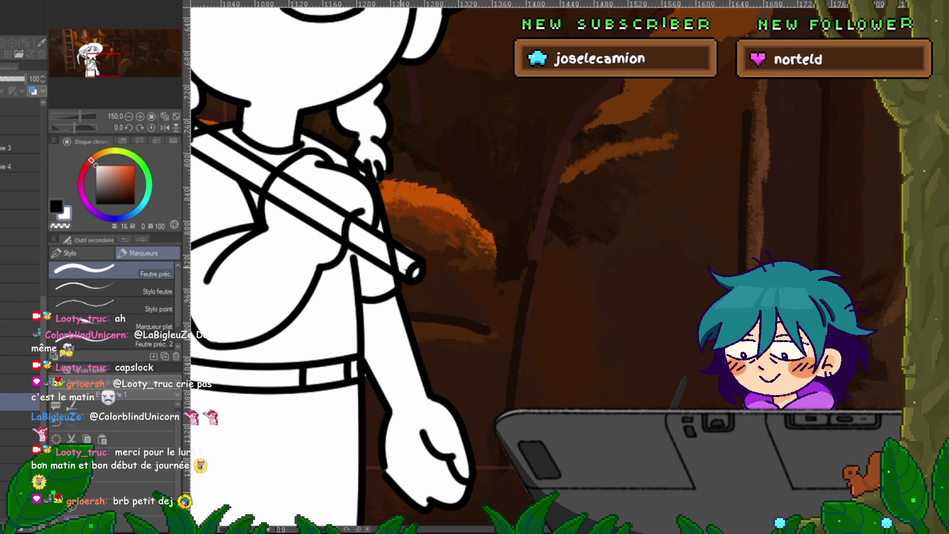
left_click_drag(395, 252, 414, 271)
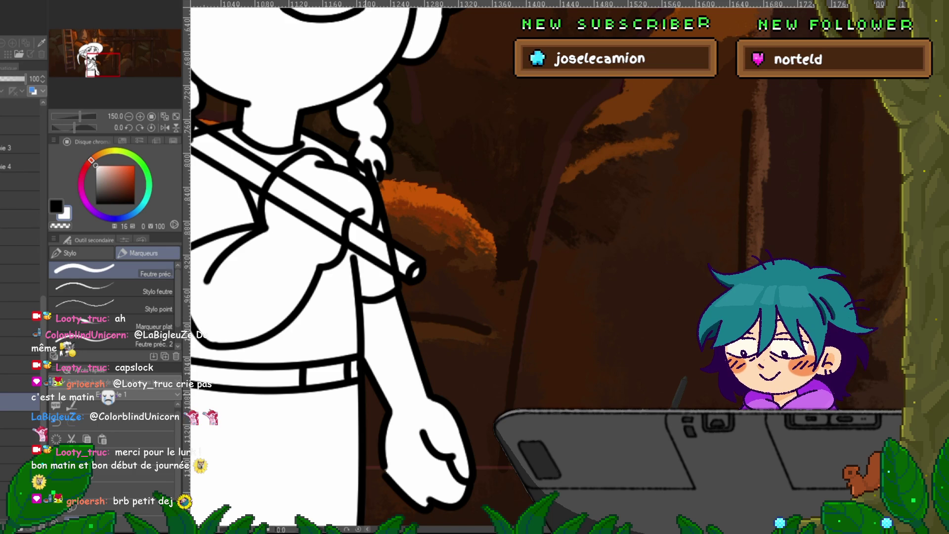
left_click_drag(444, 247, 613, 315)
mouse_move(445, 247)
left_mouse_down()
mouse_move(557, 226)
mouse_move(390, 371)
mouse_move(437, 239)
mouse_move(419, 231)
mouse_move(497, 292)
left_mouse_up()
scroll(474, 267, "down", 5)
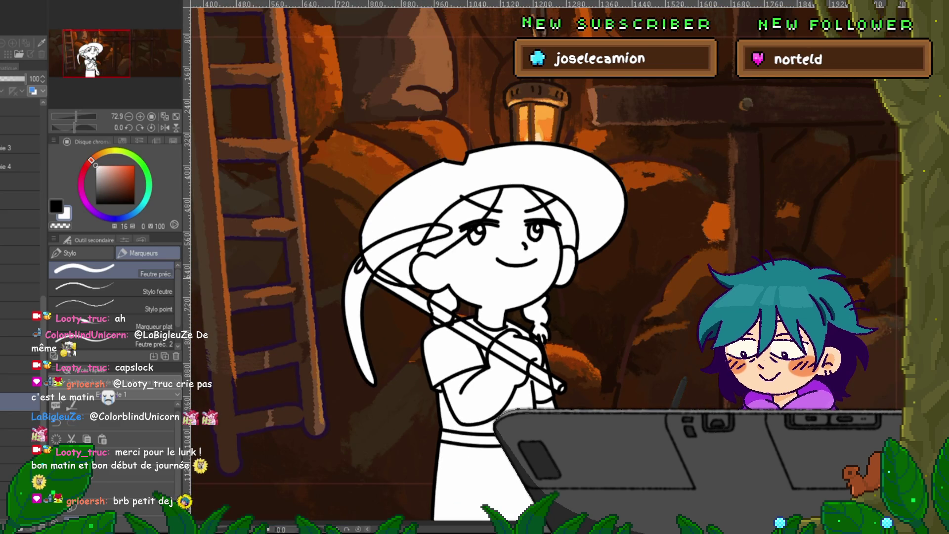
scroll(474, 267, "down", 3)
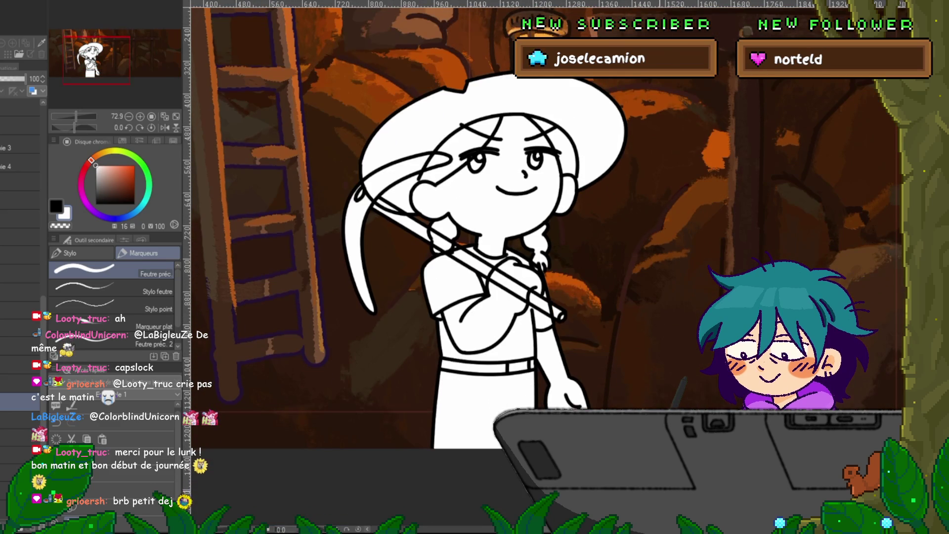
scroll(475, 222, "right", 3)
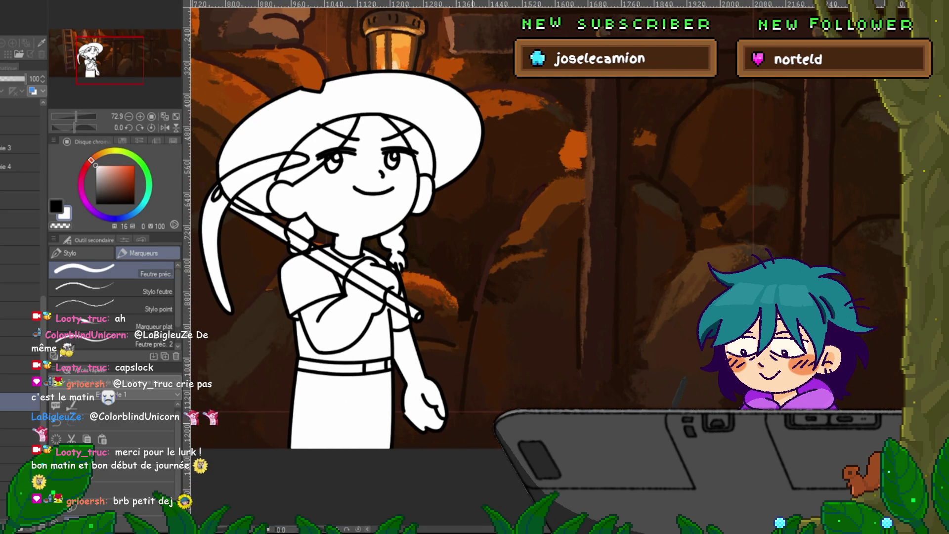
scroll(415, 396, "up", 2)
scroll(415, 395, "up", 2)
scroll(415, 396, "up", 2)
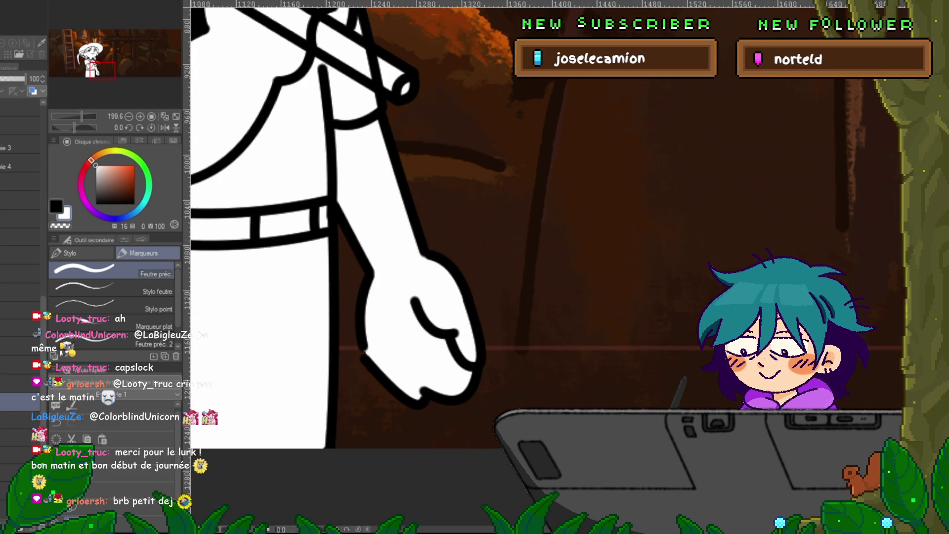
key("y")
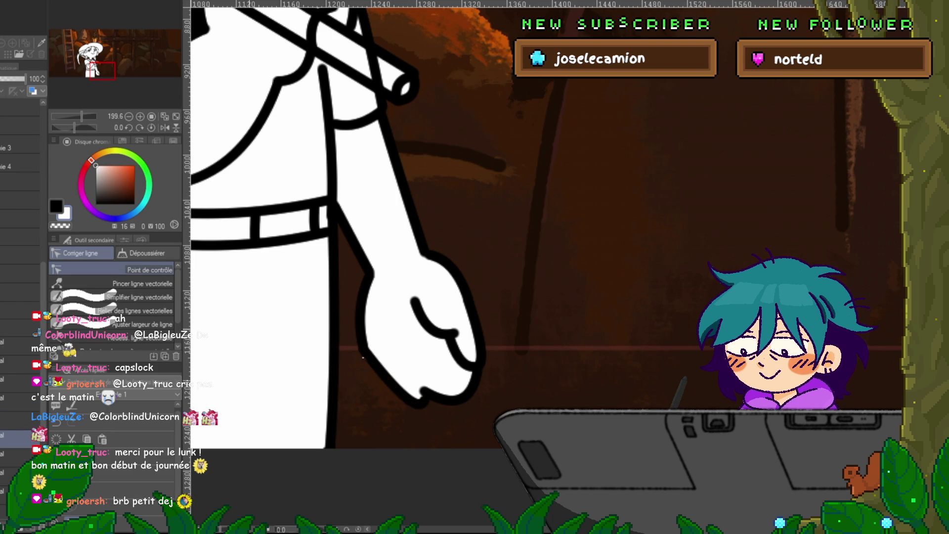
Set the correction tool to 'Déplacer un point de contrôle' in Tool Property, then zoom out.
left_click(124, 240)
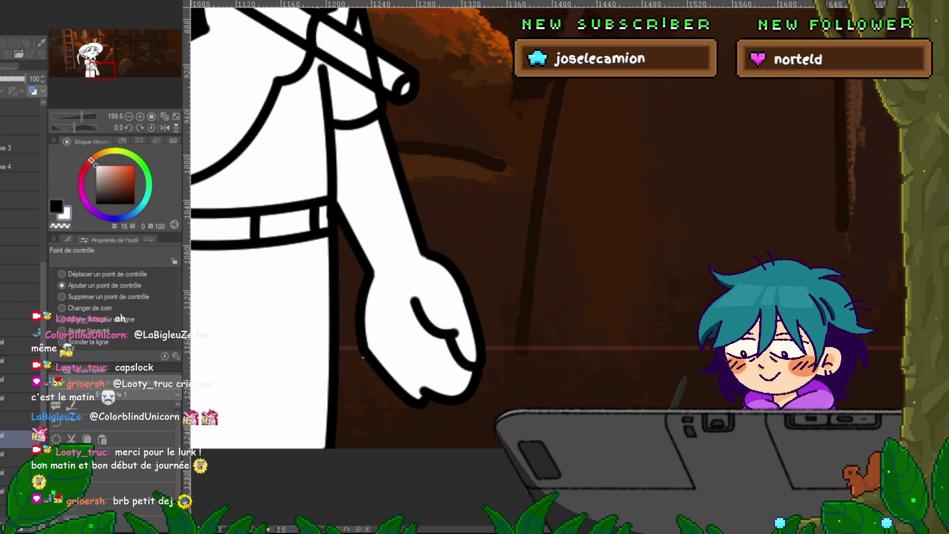
left_click(61, 274)
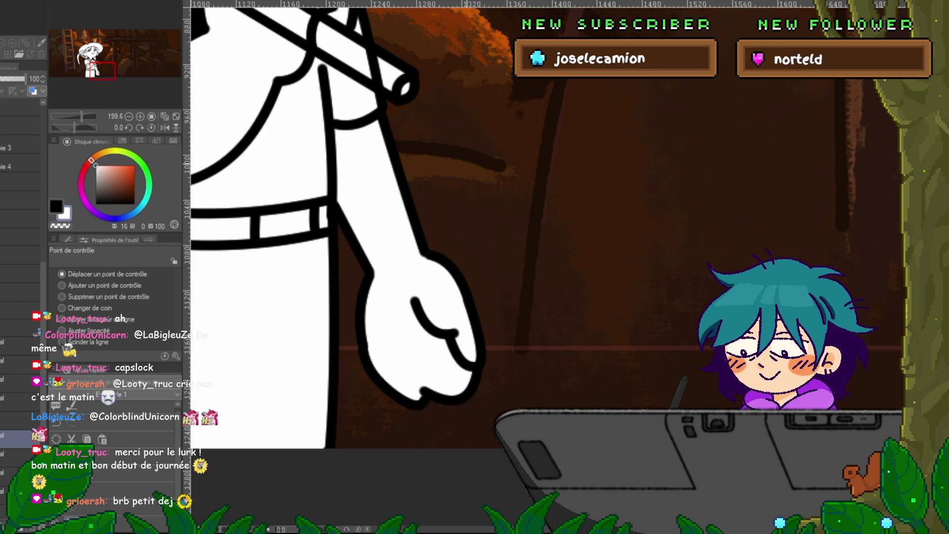
scroll(479, 346, "down", 5)
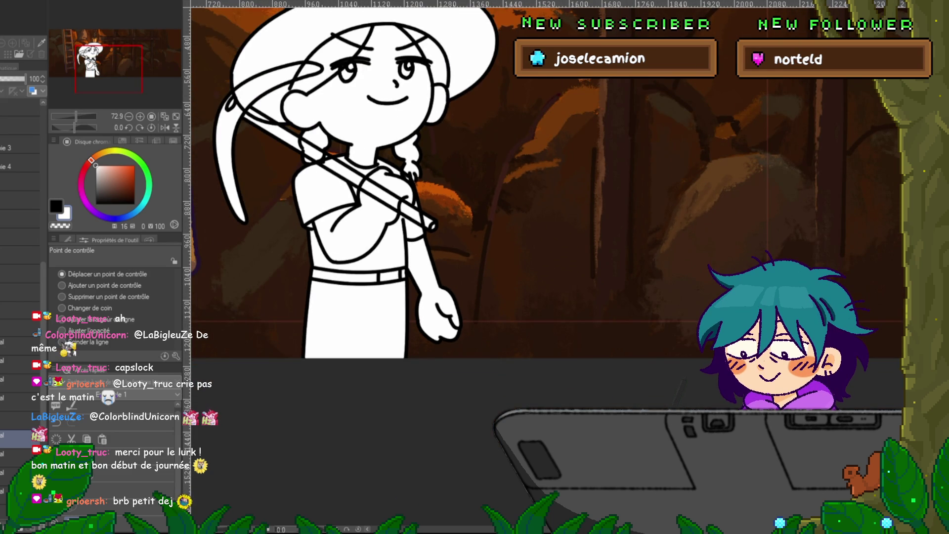
scroll(479, 247, "up", 4)
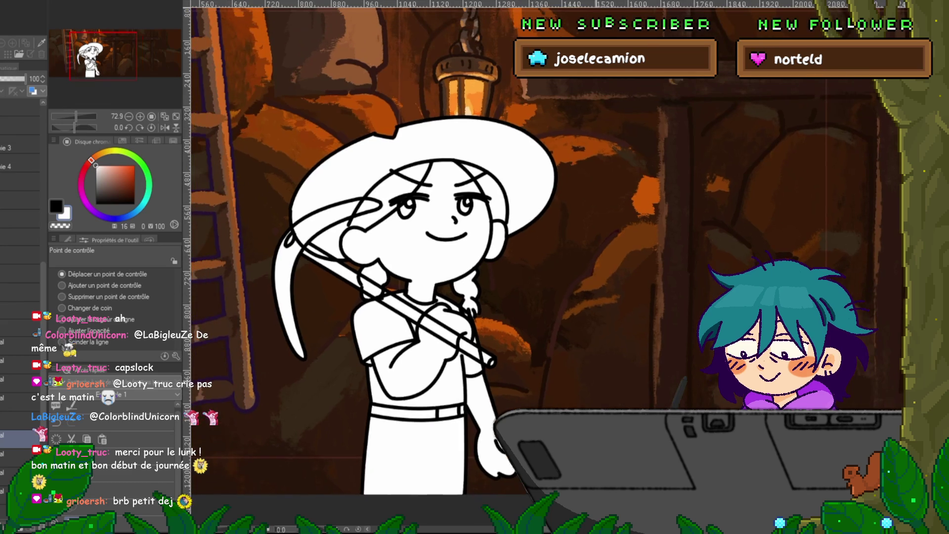
Compare the sketch and lineart layers, finishing with the white-filled lineart hidden behind the grey sketch.
left_click(20, 237)
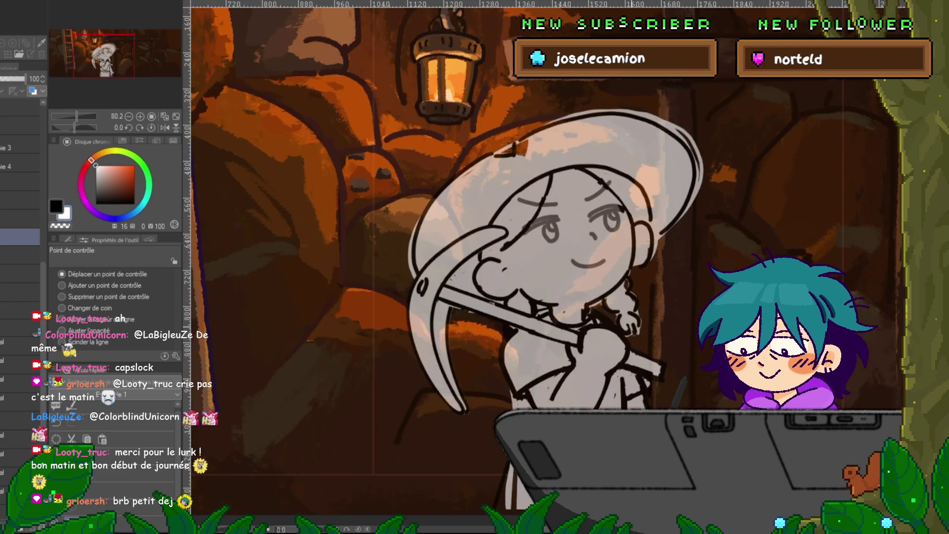
scroll(543, 247, "down", 2)
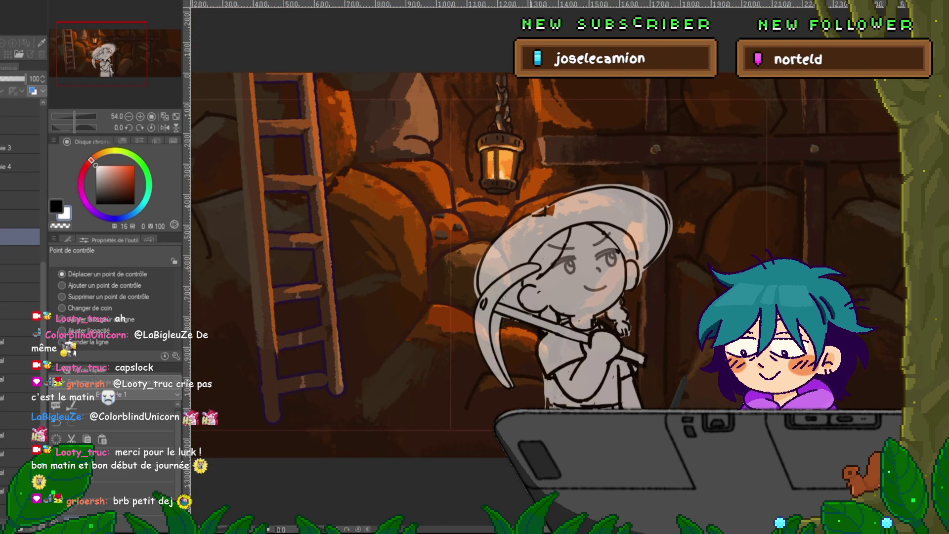
left_click_drag(543, 247, 420, 247)
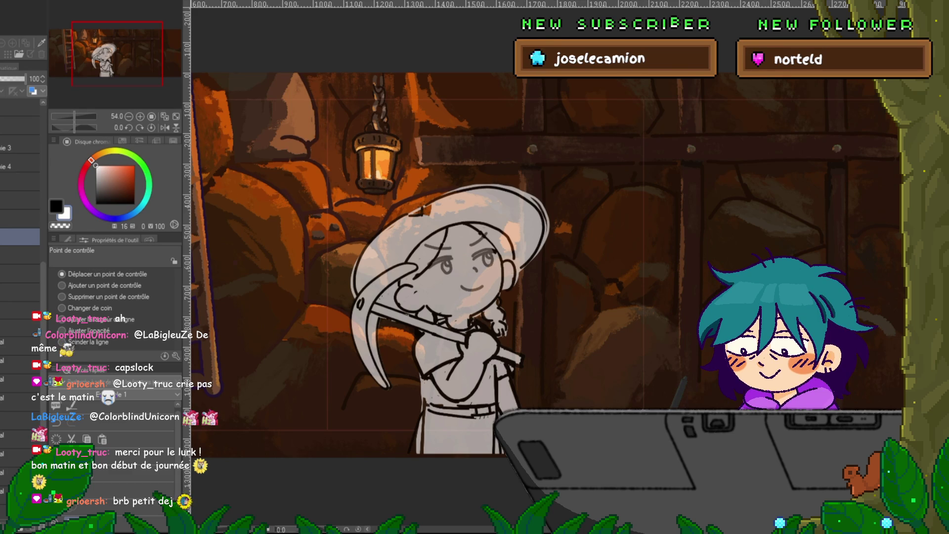
left_click(20, 435)
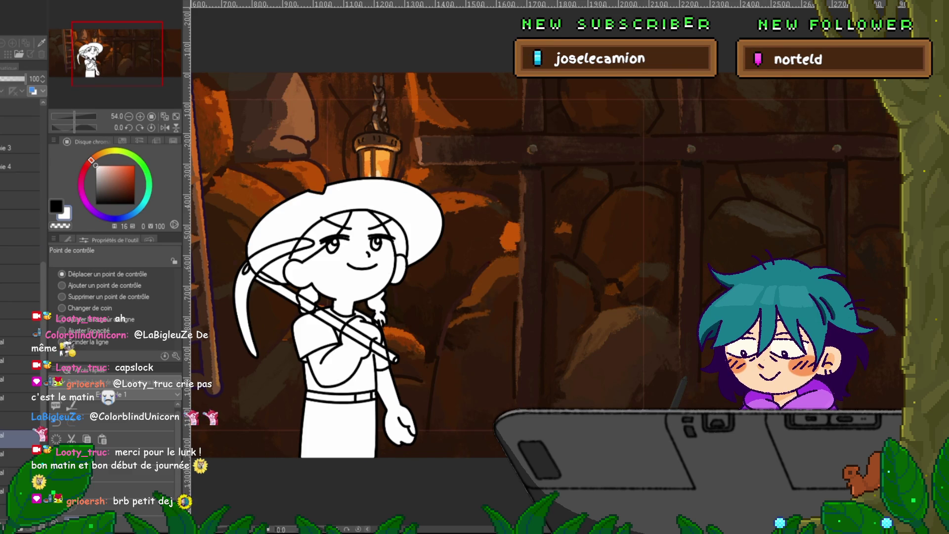
left_click(19, 380)
left_click(20, 328)
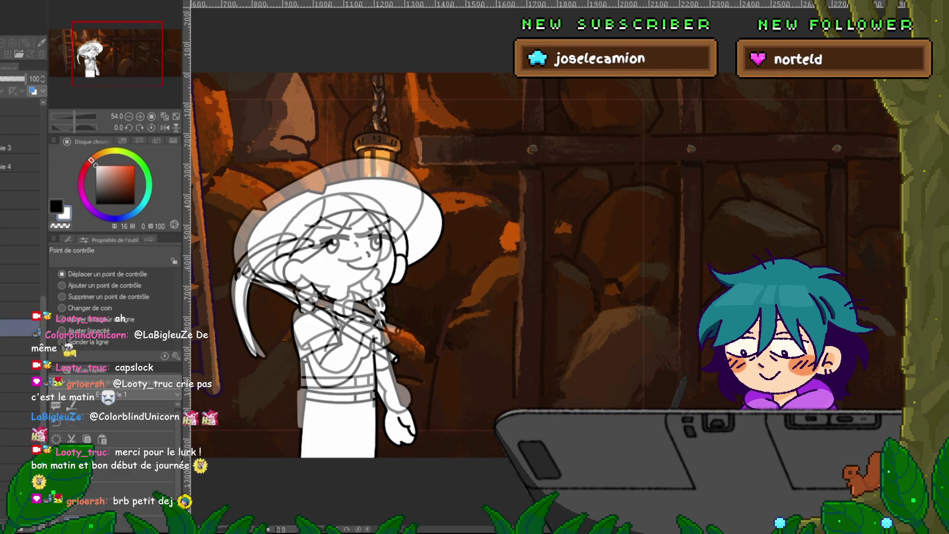
left_click(19, 309)
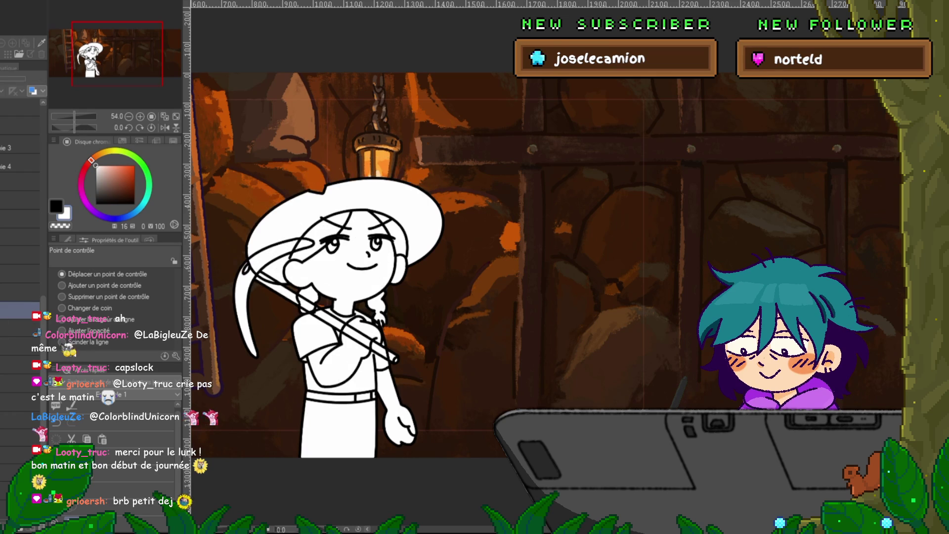
scroll(20, 222, "up", 1)
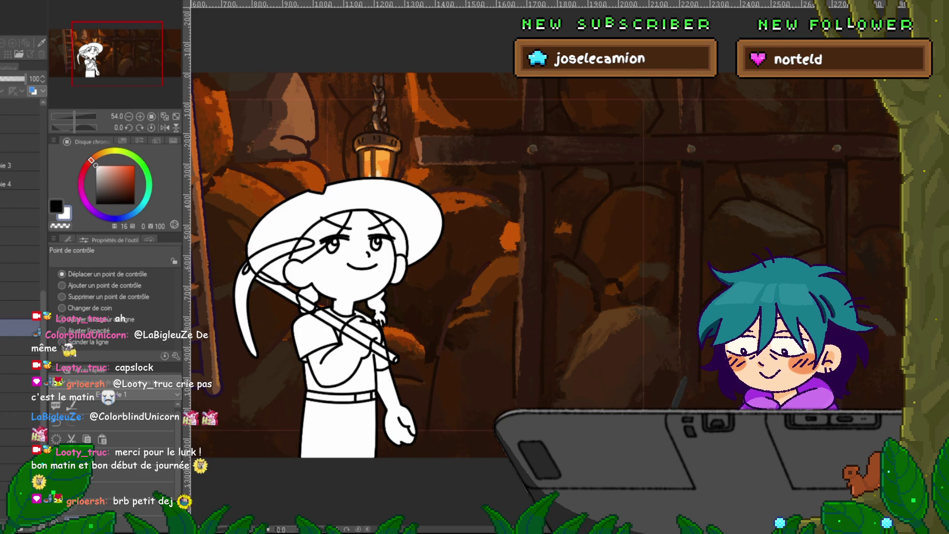
left_click(20, 269)
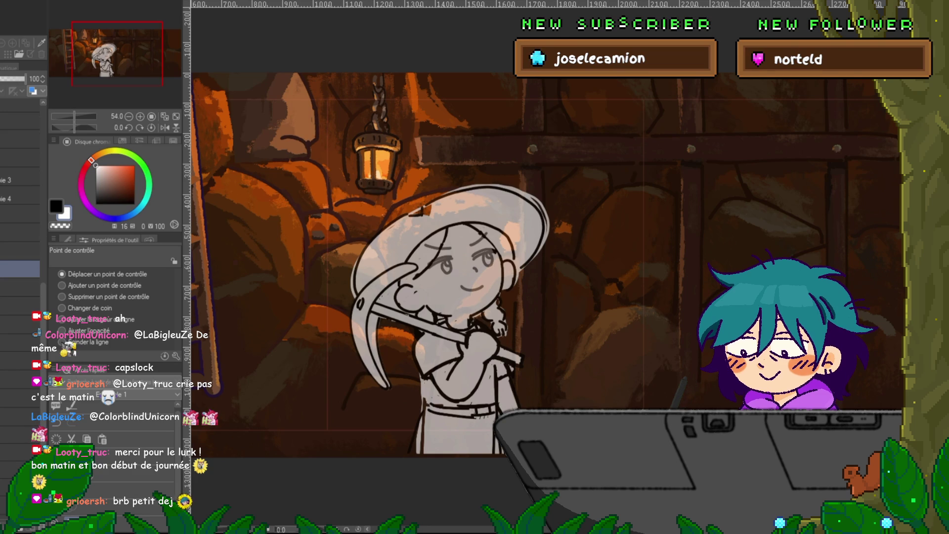
Select both layers and toggle visibility with undo/redo to show the white-filled girl beside the grey sketch.
left_click(20, 176)
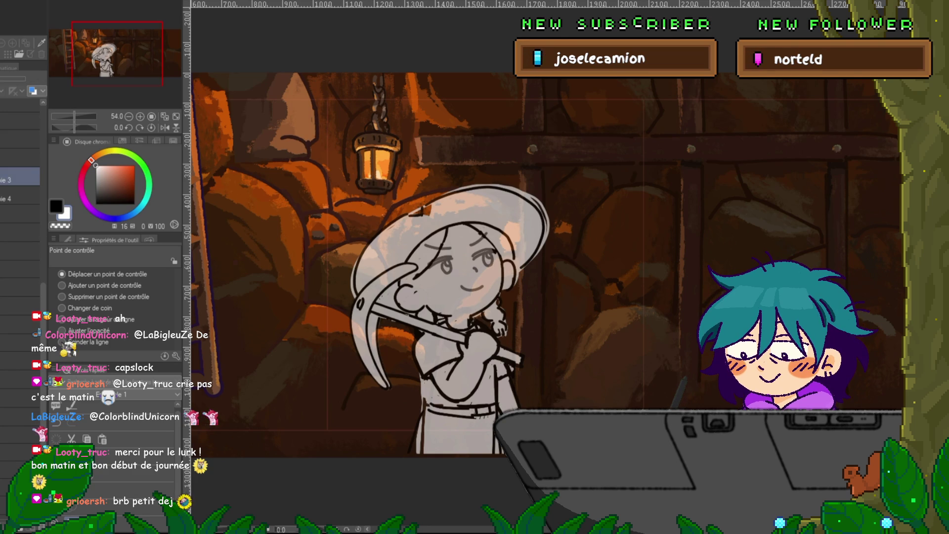
left_click(20, 196, "ctrl")
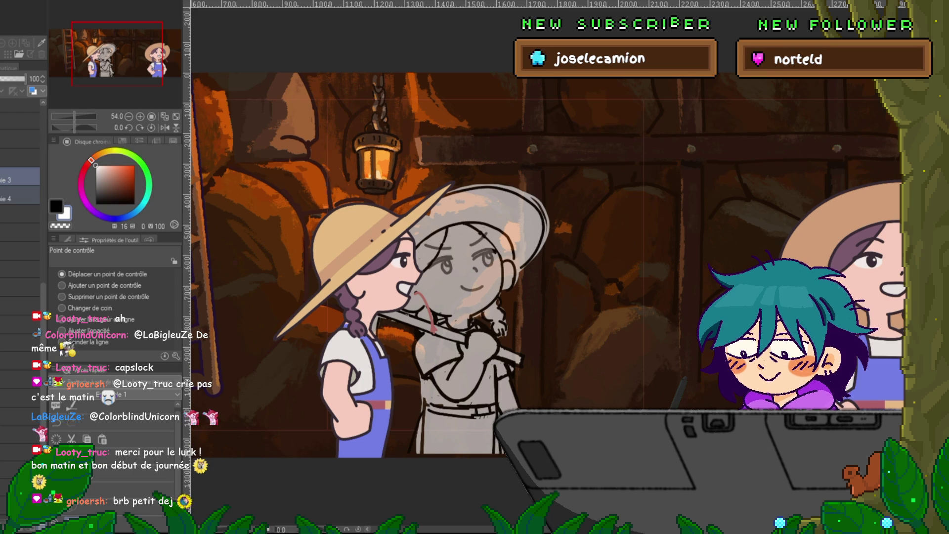
key("Delete")
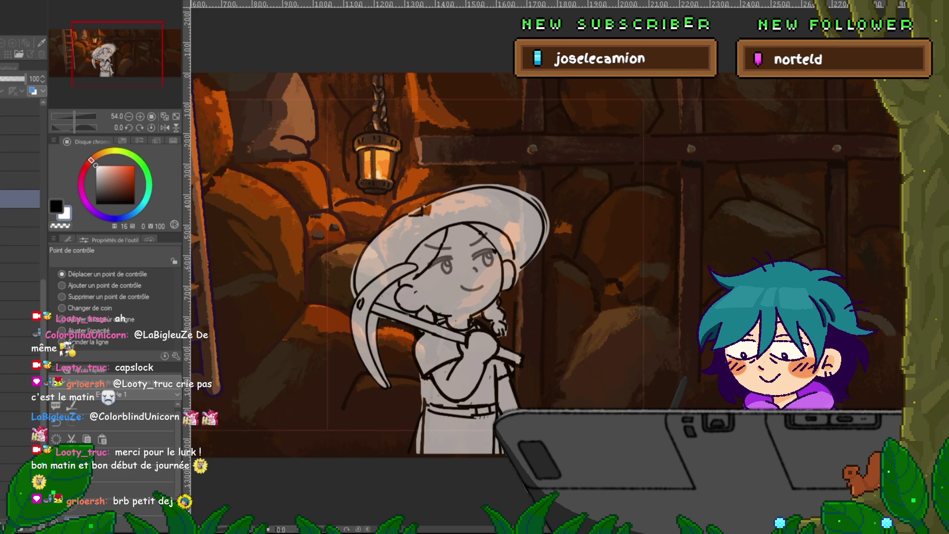
key("ctrl+z")
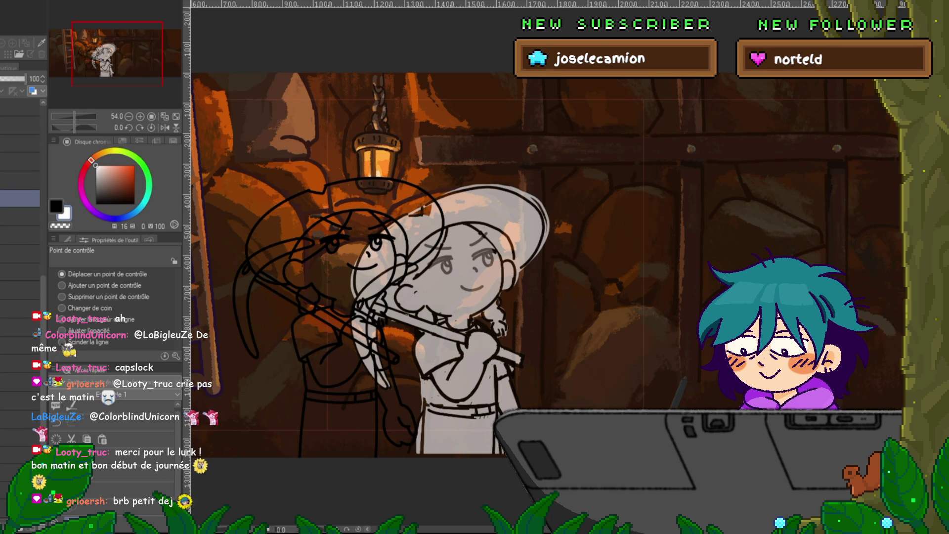
key("ctrl+z")
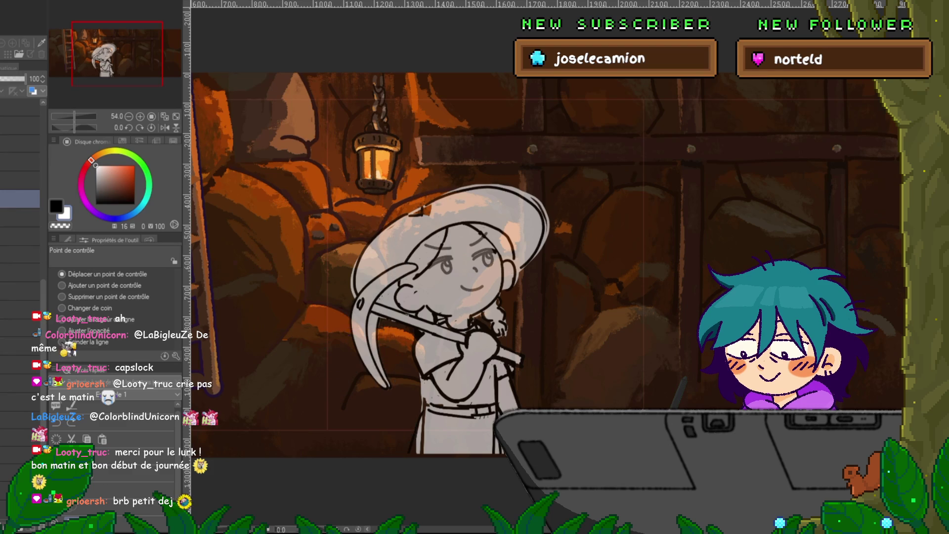
key("ctrl+z")
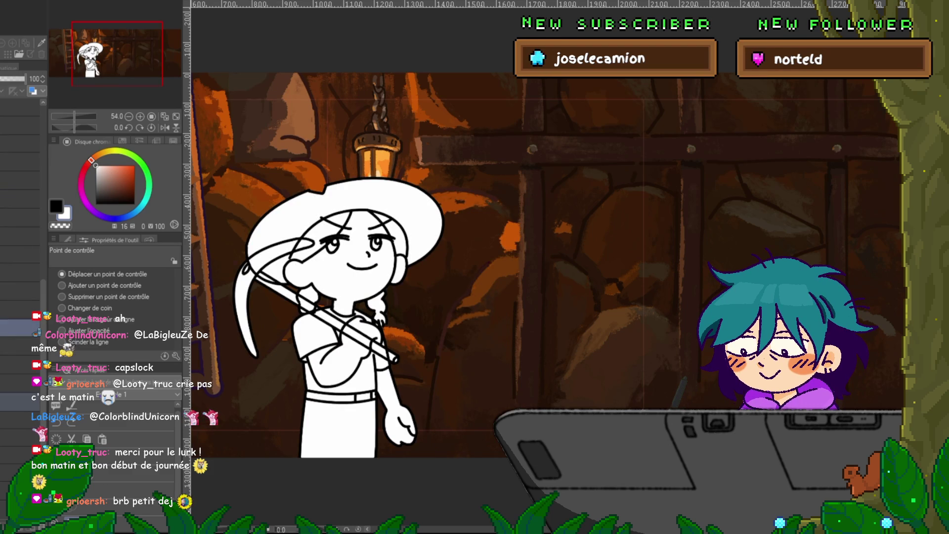
key("ctrl+y")
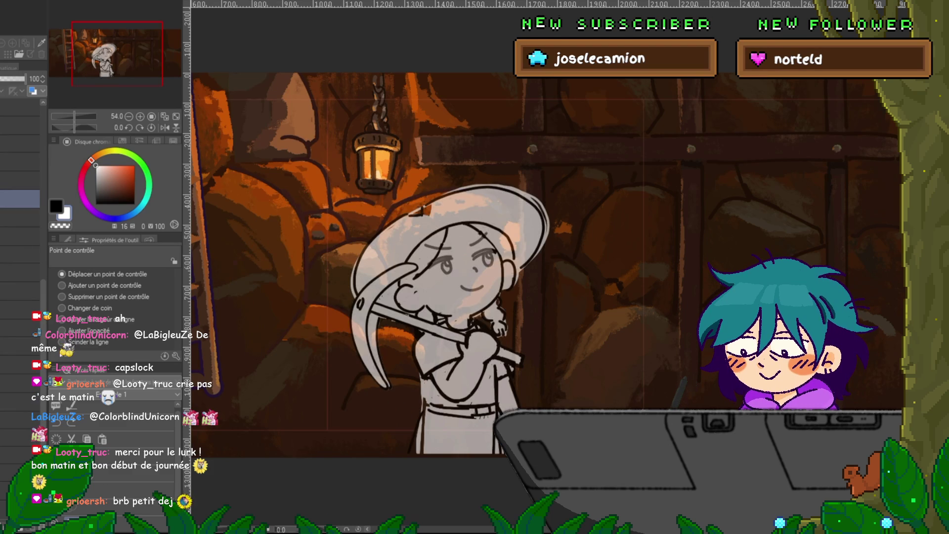
key("ctrl+z")
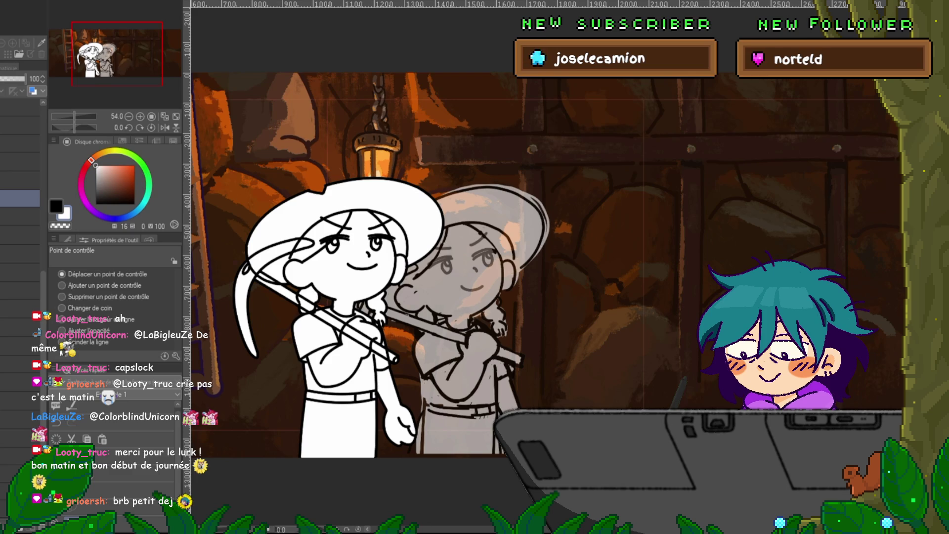
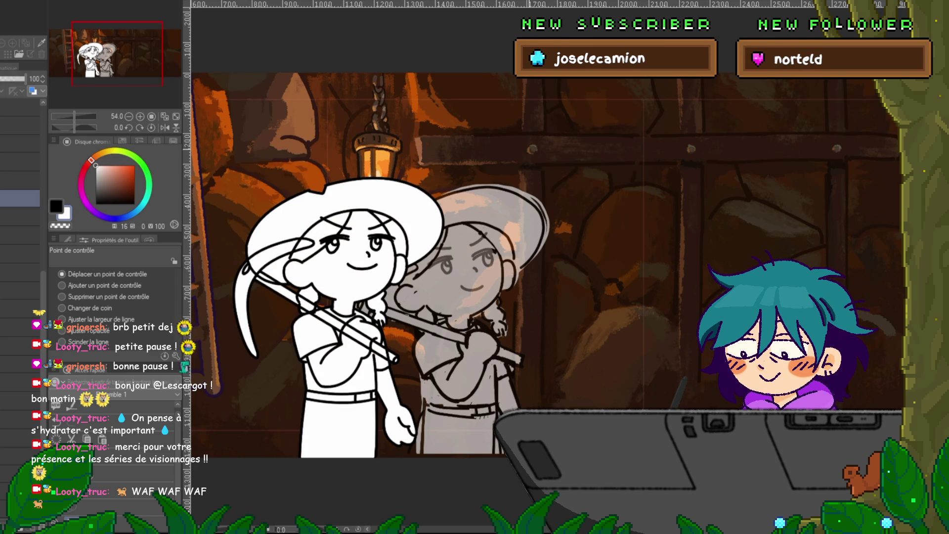
Show the white girl's line art again and turn onion skin off, then back on.
key("ctrl+z")
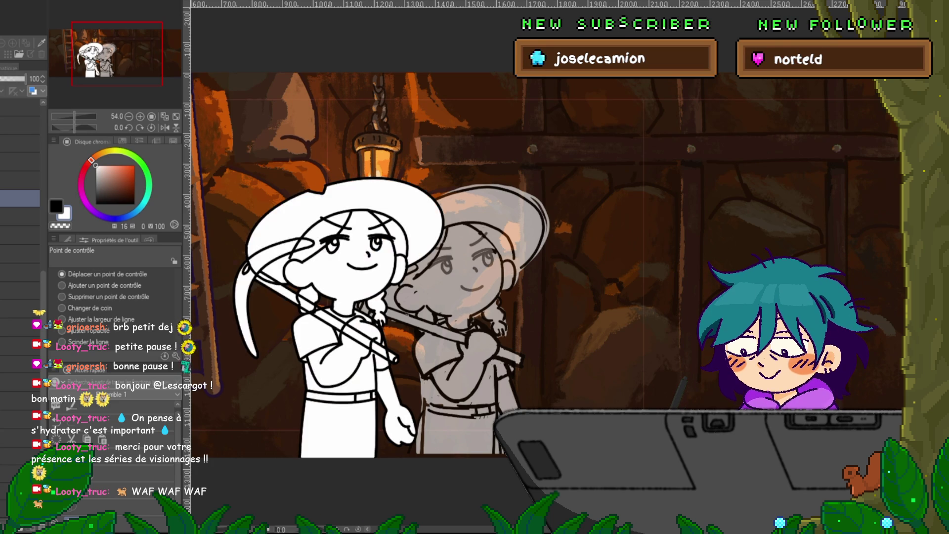
left_click(19, 364)
left_click(20, 199)
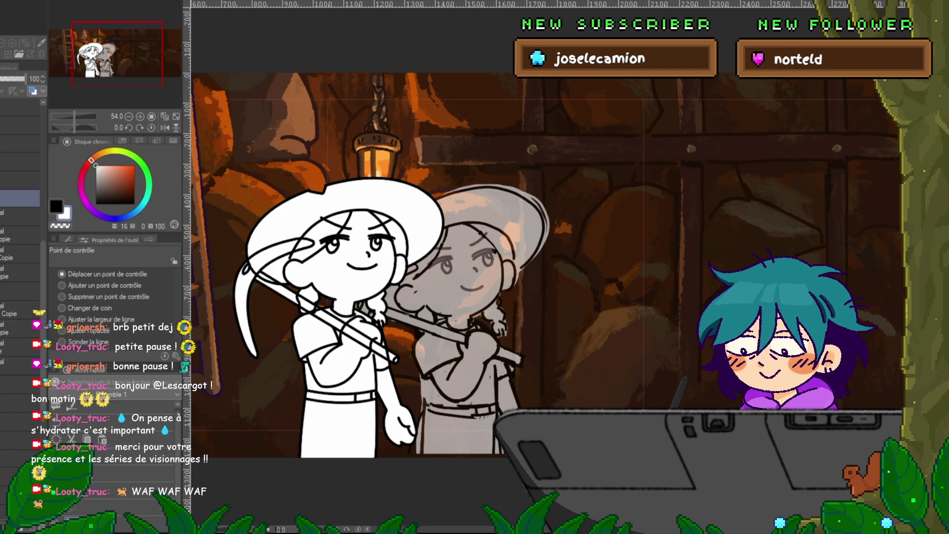
key("ctrl+z")
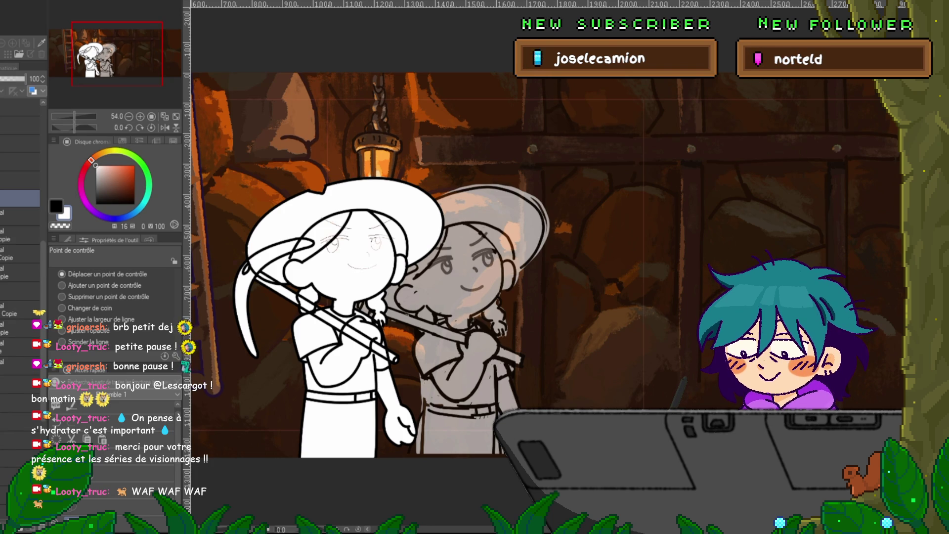
key("ctrl+y")
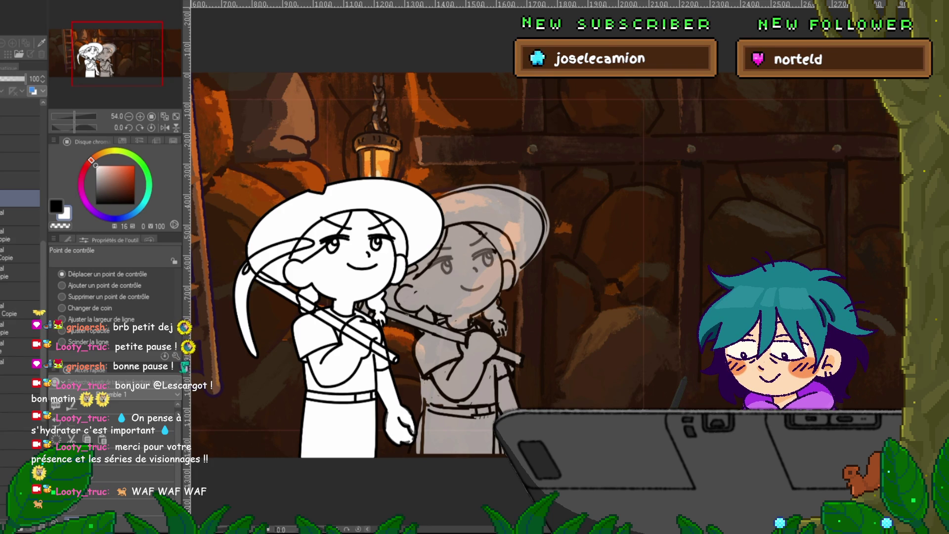
On the next frame, bring the legs, pickaxe and face line art over the sketch.
left_click(20, 291)
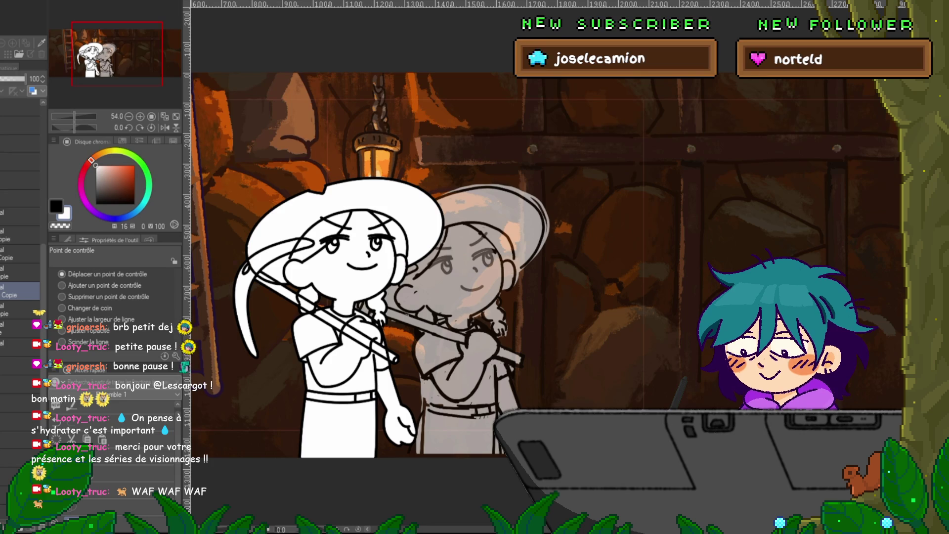
key("Delete")
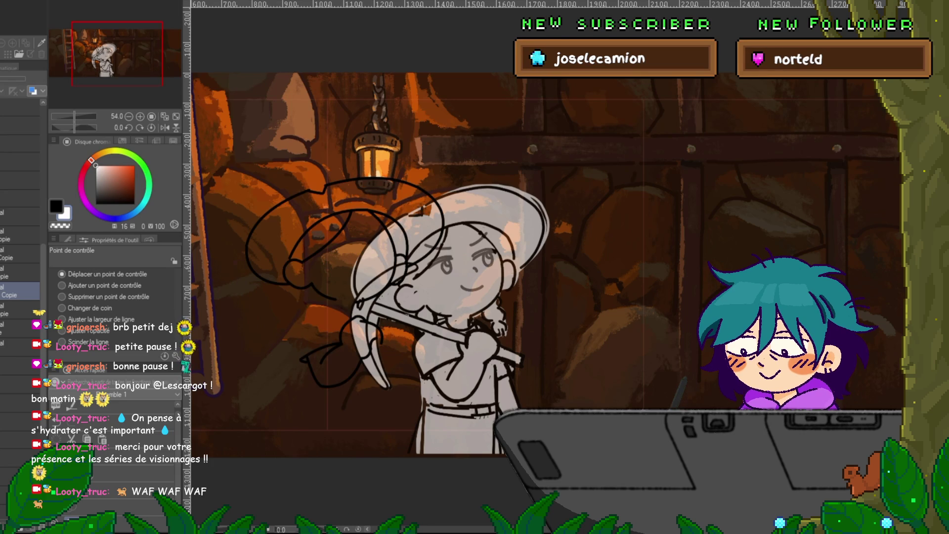
key("ctrl+z")
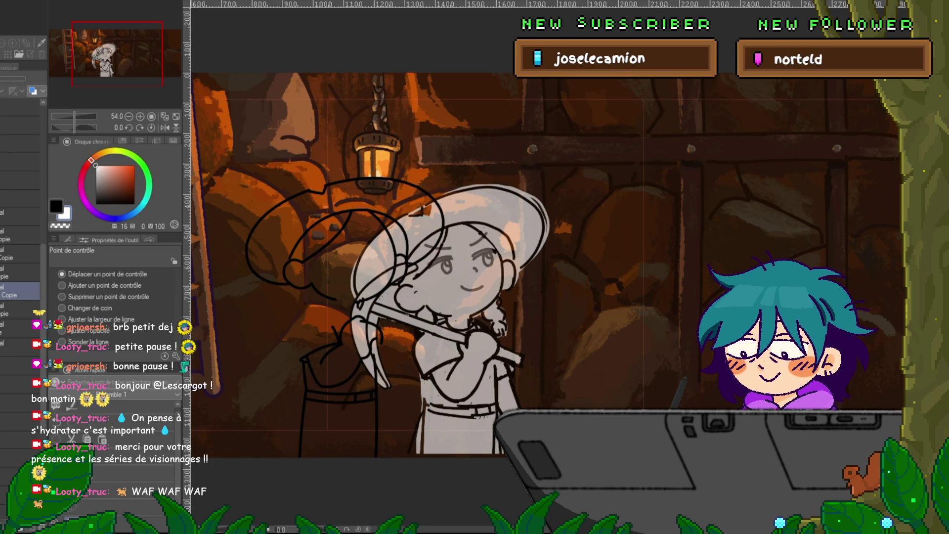
left_click(385, 375)
left_click(302, 336)
key("ctrl+z")
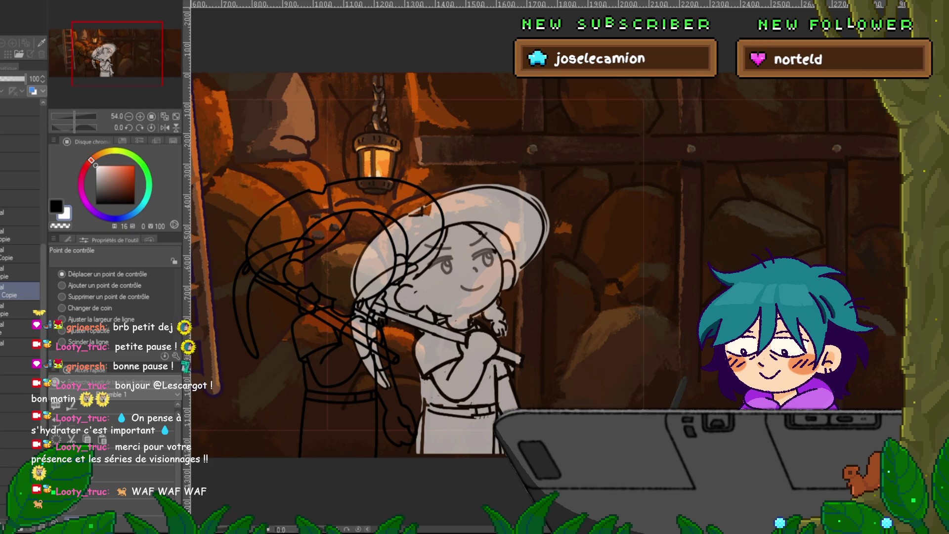
key("ctrl+z")
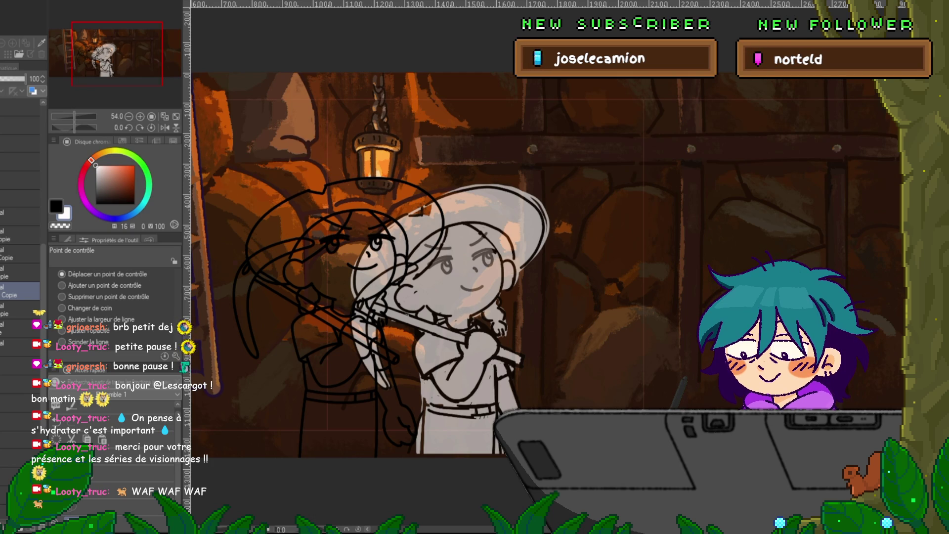
scroll(334, 292, "up", 3)
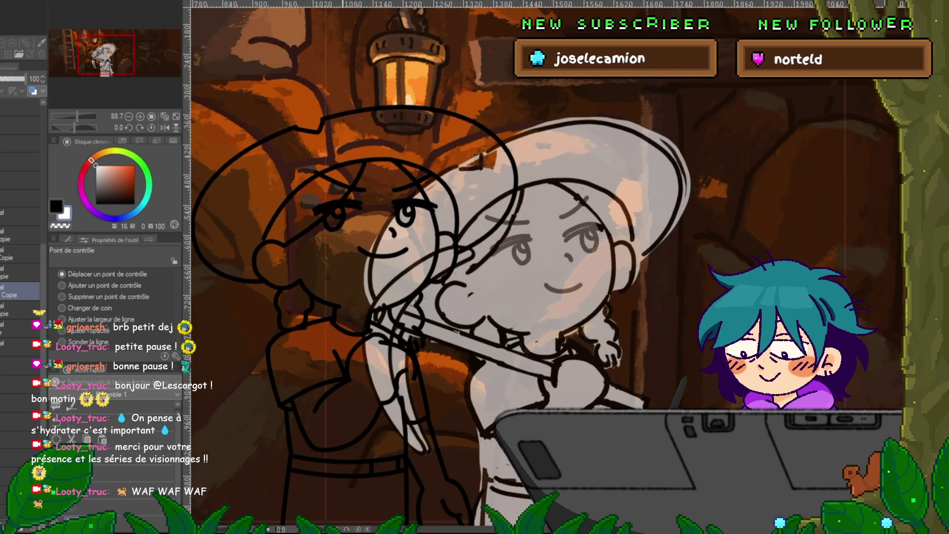
Lower the left girl's white fill layer opacity to 36.
scroll(421, 379, "down", 1)
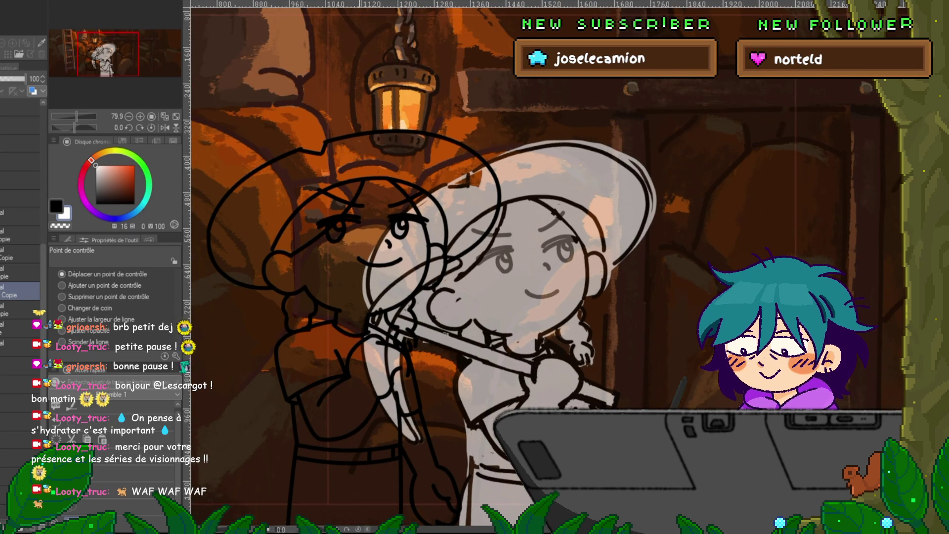
left_click(20, 365)
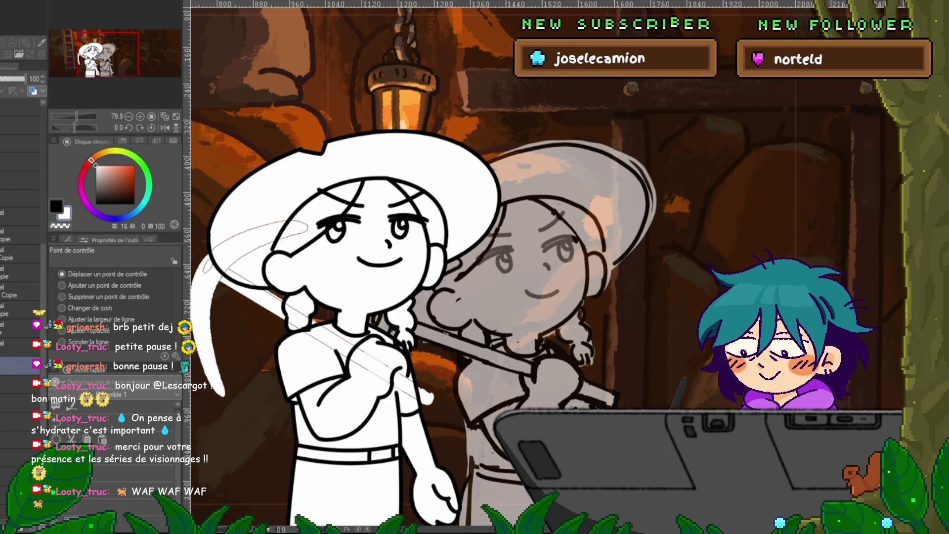
left_click(15, 78)
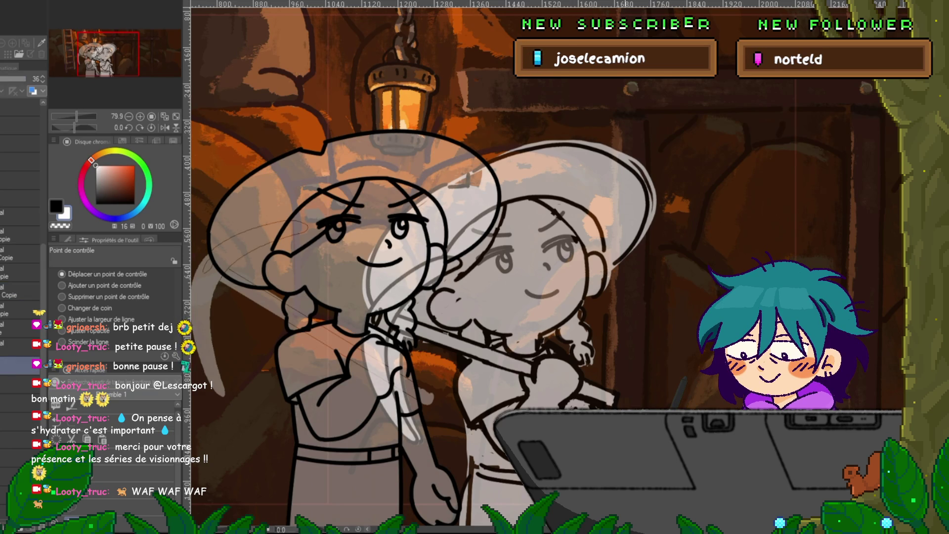
scroll(504, 262, "left", 2)
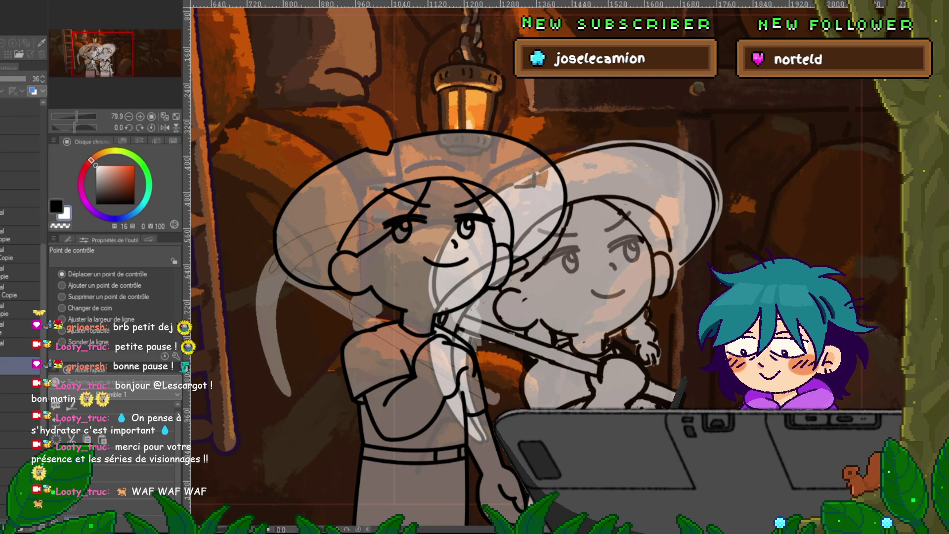
Drag a layer to a higher position in the layer stack.
left_click(20, 235)
left_click(20, 216)
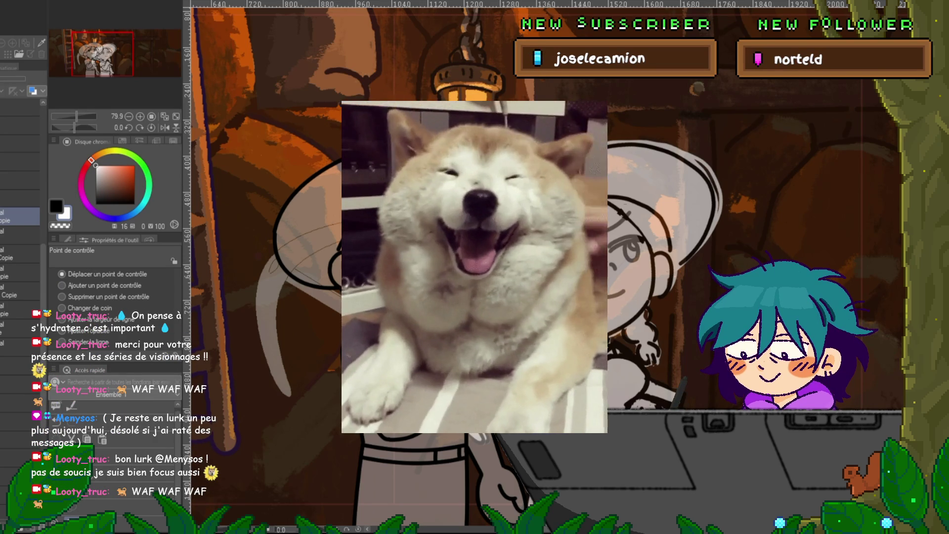
left_click_drag(20, 346, 20, 227)
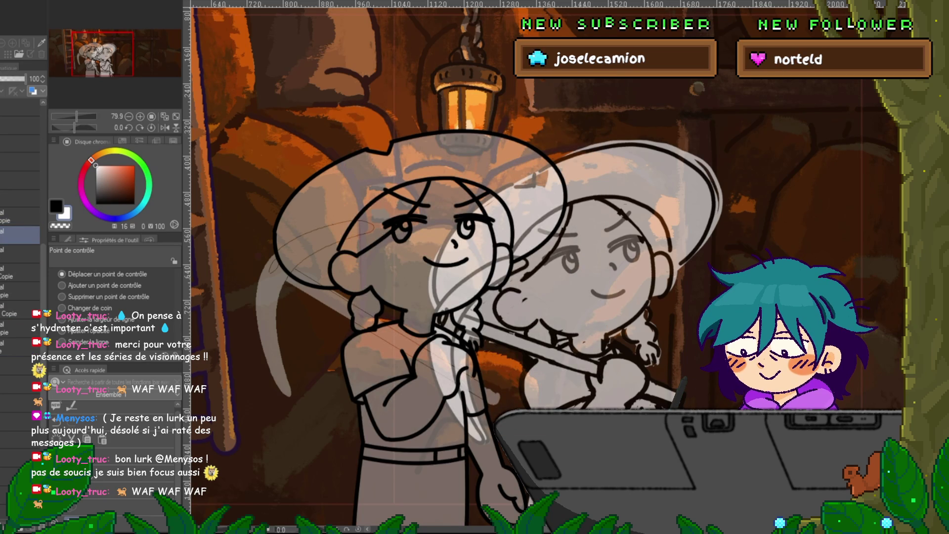
left_click(20, 198)
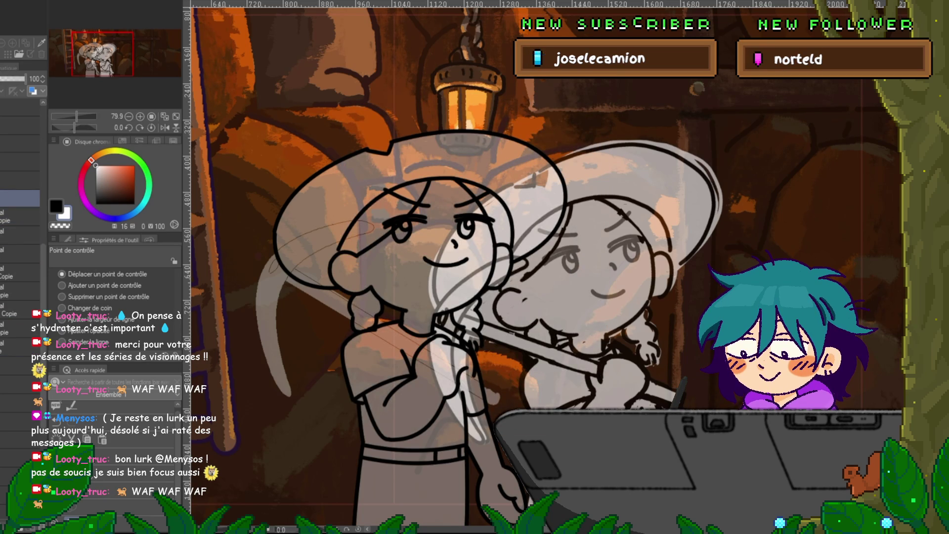
key("ctrl+t")
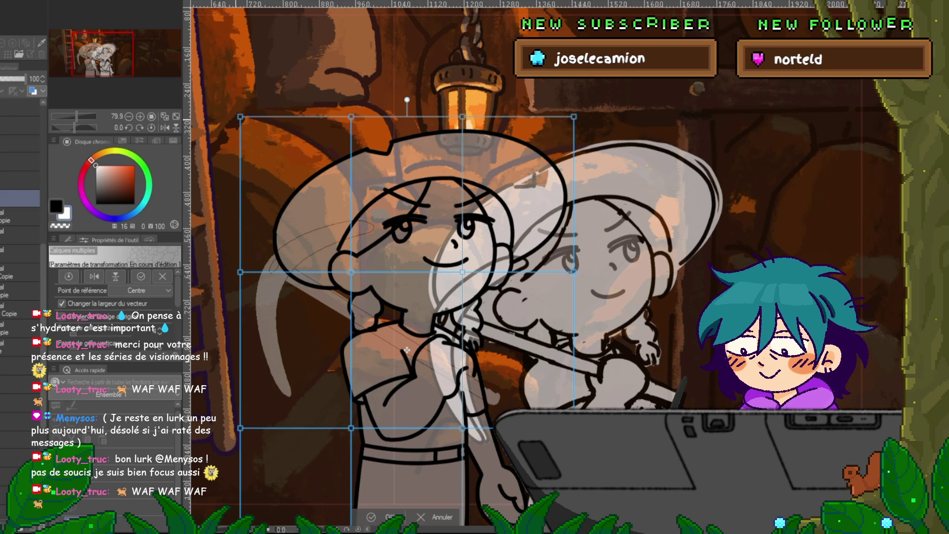
Warp the top two mesh rows to shift the head and hat left with a slight tilt.
left_click_drag(232, 109, 469, 126)
mouse_move(566, 109)
left_mouse_down()
mouse_move(580, 126)
mouse_move(592, 101)
mouse_move(575, 113)
left_mouse_up()
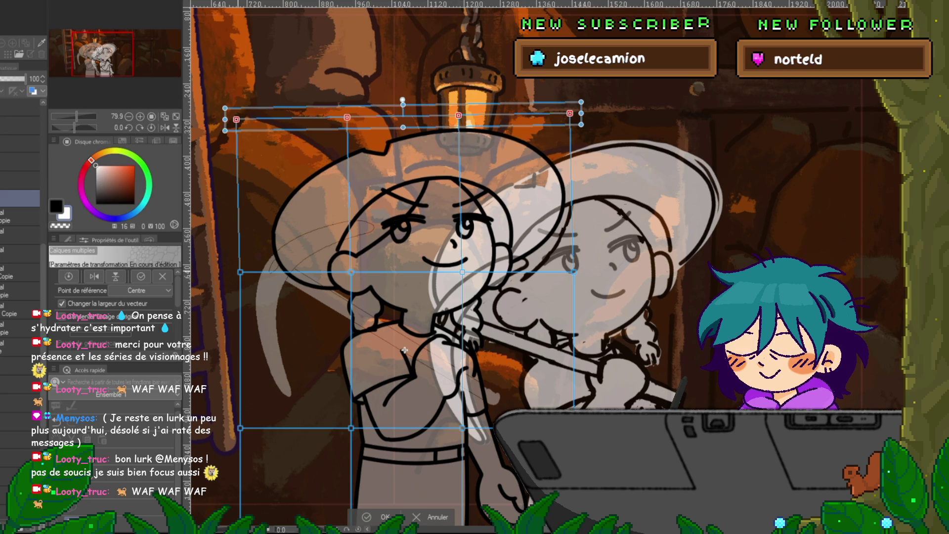
left_click_drag(232, 262, 358, 279)
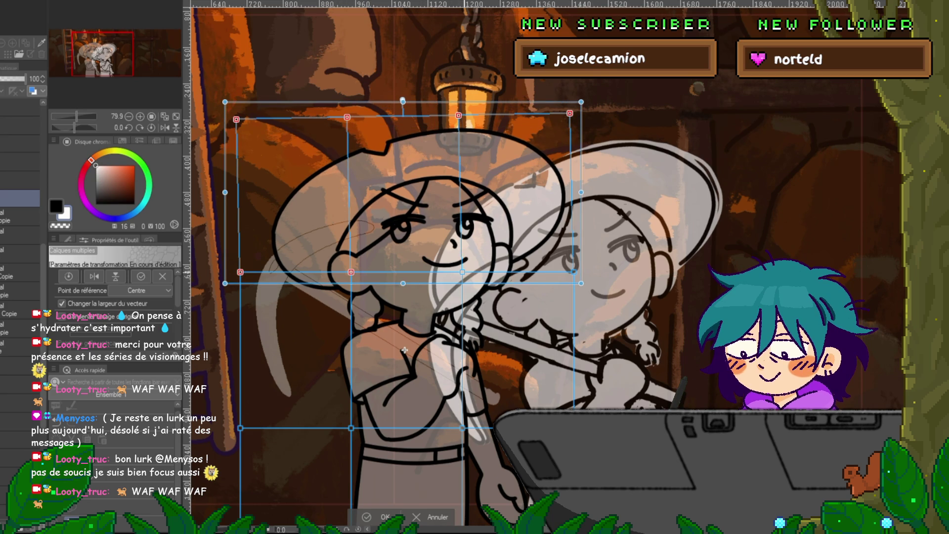
left_click_drag(449, 262, 583, 279)
key("Left")
key("Left")
key("Left")
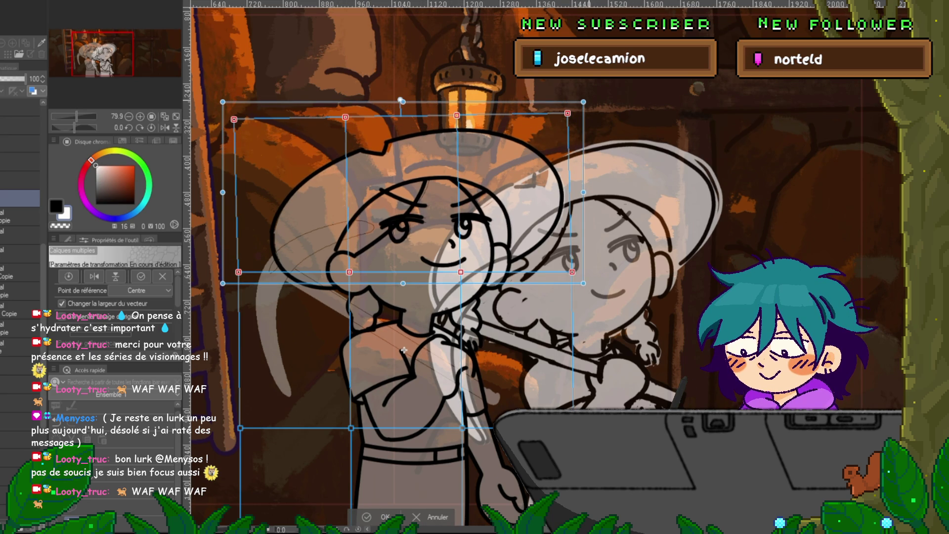
left_click_drag(404, 349, 403, 350)
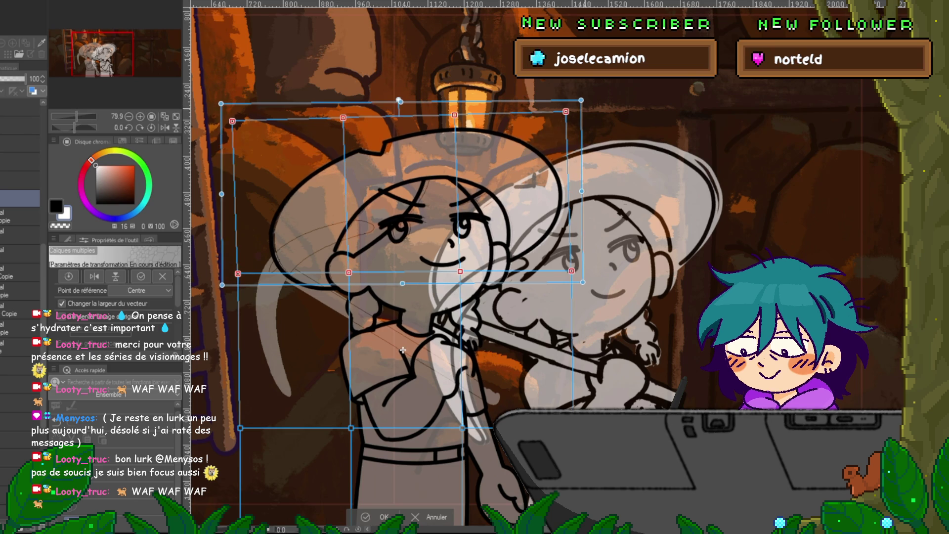
key("y")
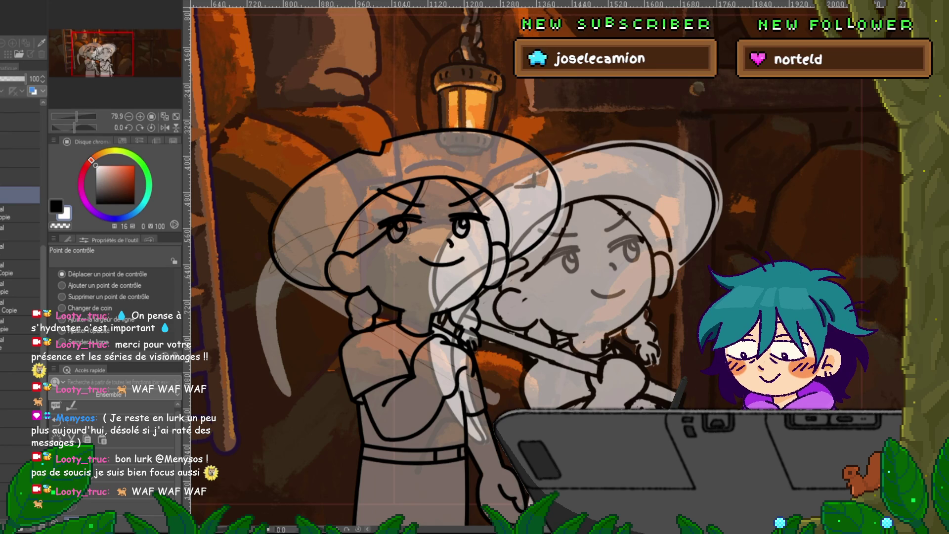
Rotate the ARM FOND Copie layer slightly clockwise.
left_click(19, 306)
key("ctrl+t")
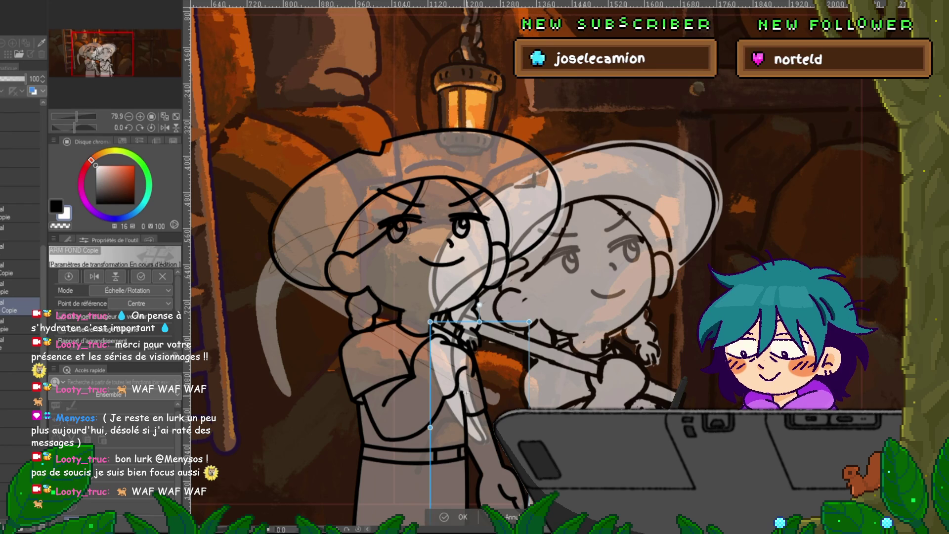
left_click_drag(531, 514, 509, 518)
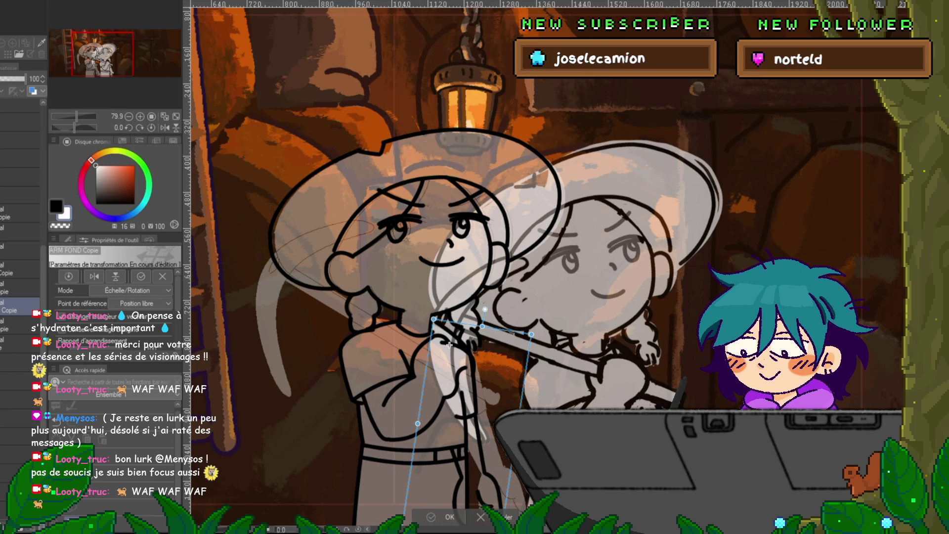
key("y")
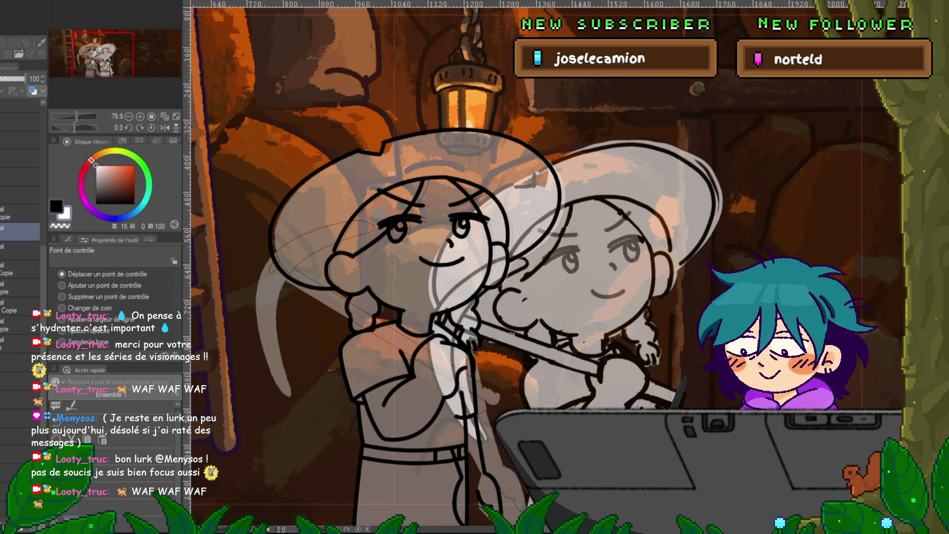
Copy the left girl's torso onto a new layer and erase sketch lines around the arm.
key("m")
left_click_drag(561, 406, 525, 493)
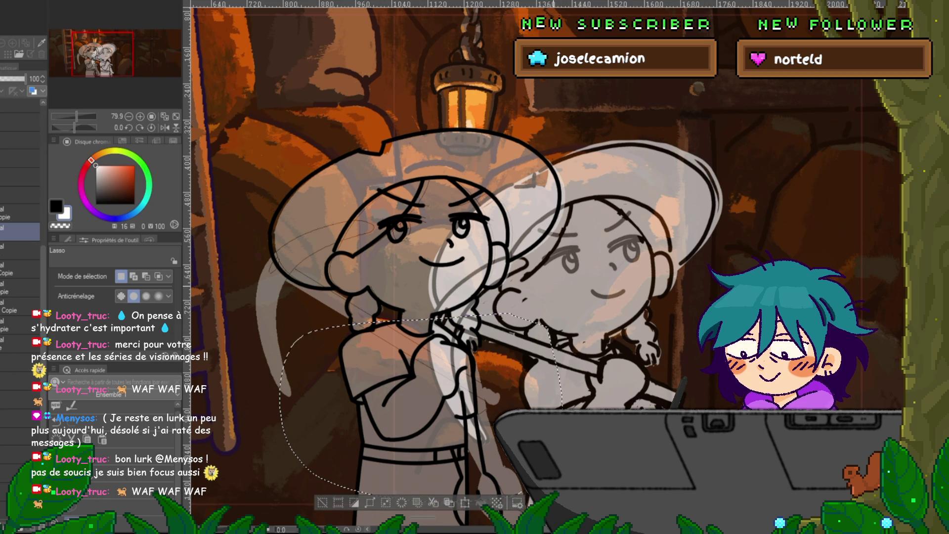
key("ctrl+c")
key("ctrl+v")
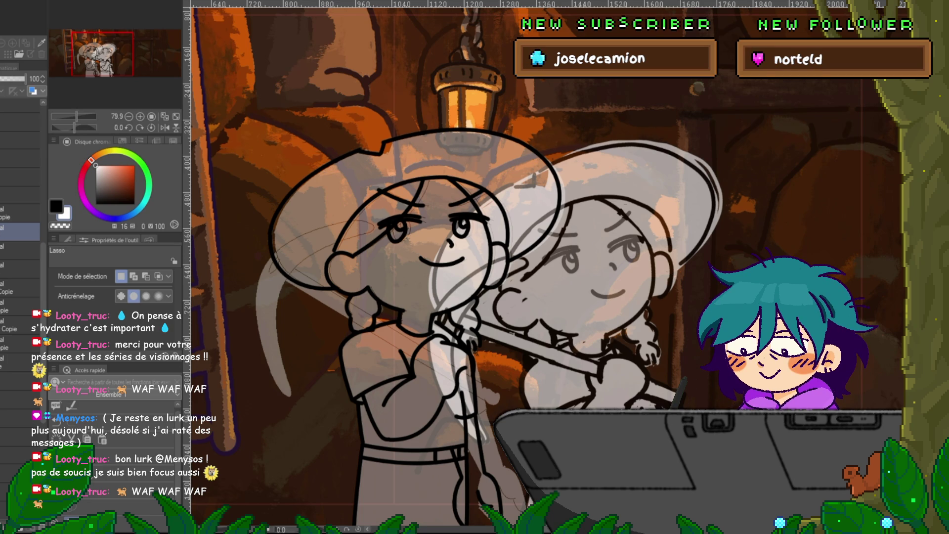
key("Delete")
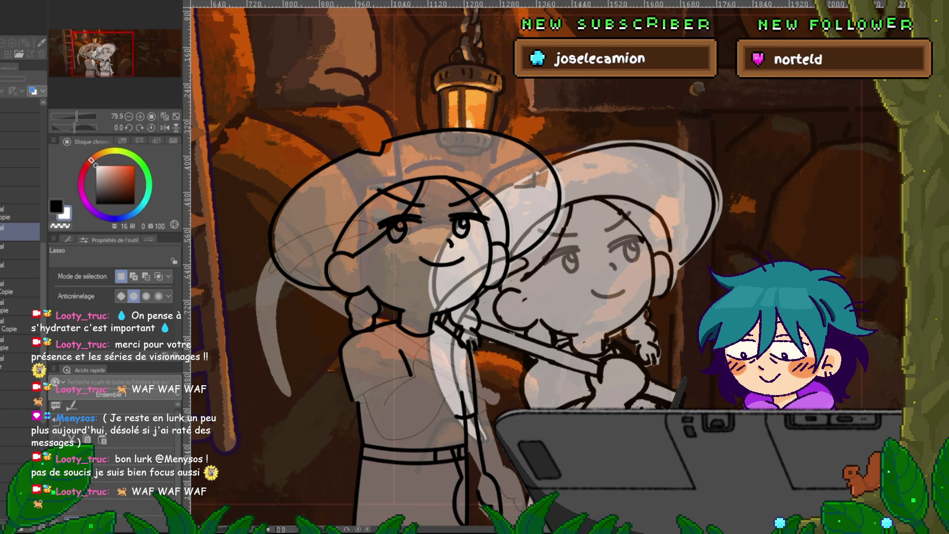
key("ctrl+z")
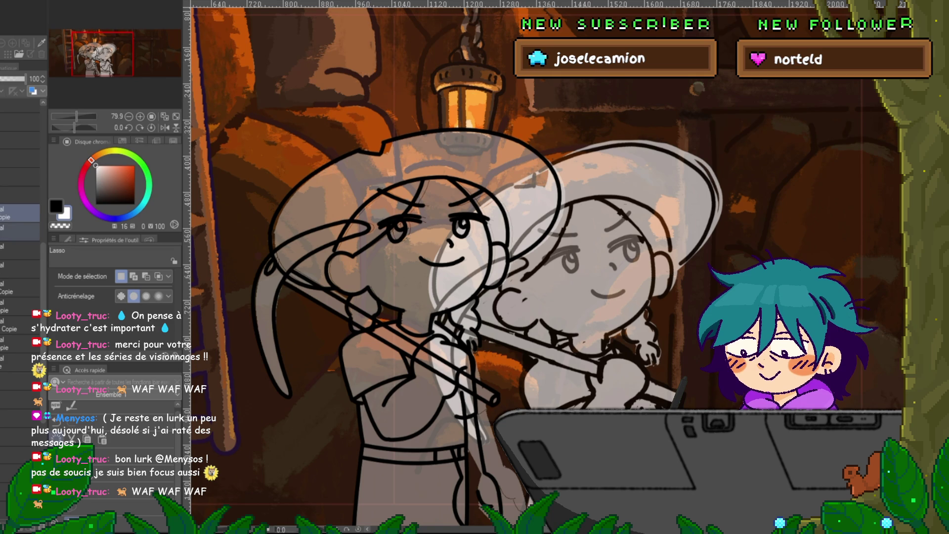
Rotate the arm and pickaxe lines about 5° counterclockwise around the shoulder, then compare.
key("ctrl+t")
left_click_drag(376, 331, 372, 343)
left_click_drag(237, 222, 225, 236)
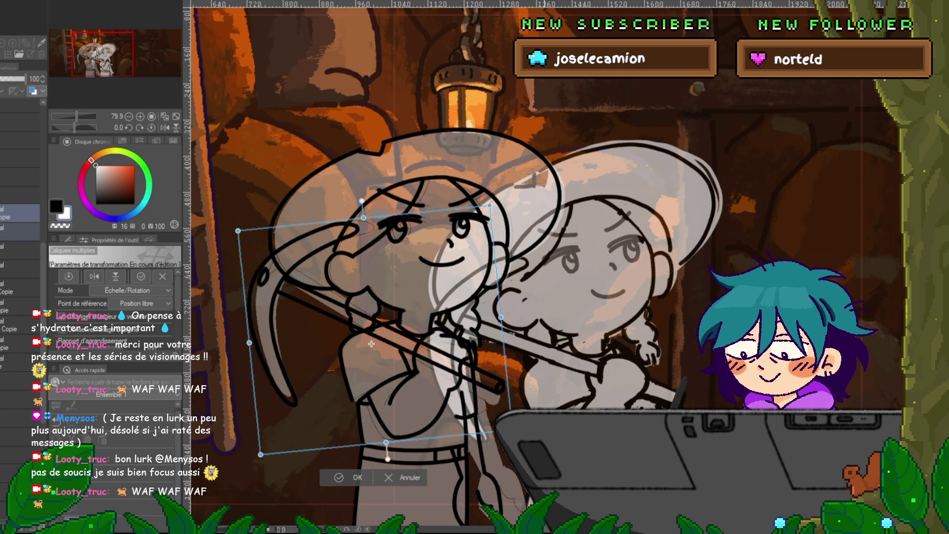
key("Return")
key("m")
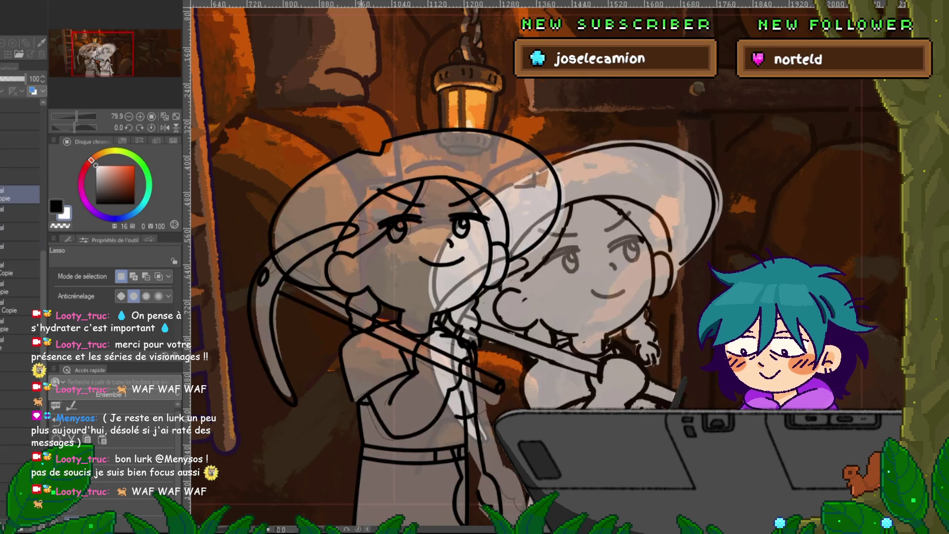
key("v")
key("v")
key("v")
key("v")
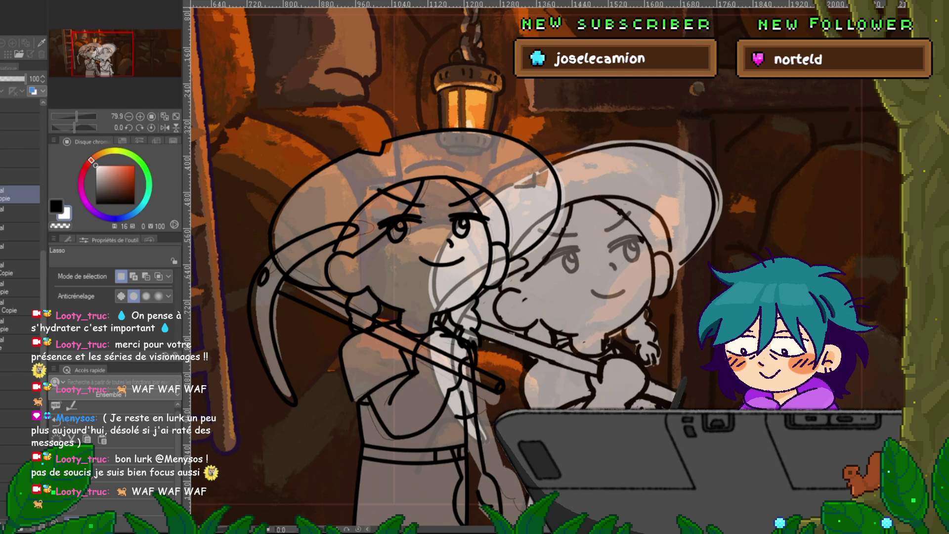
key("ctrl+z")
key("ctrl+y")
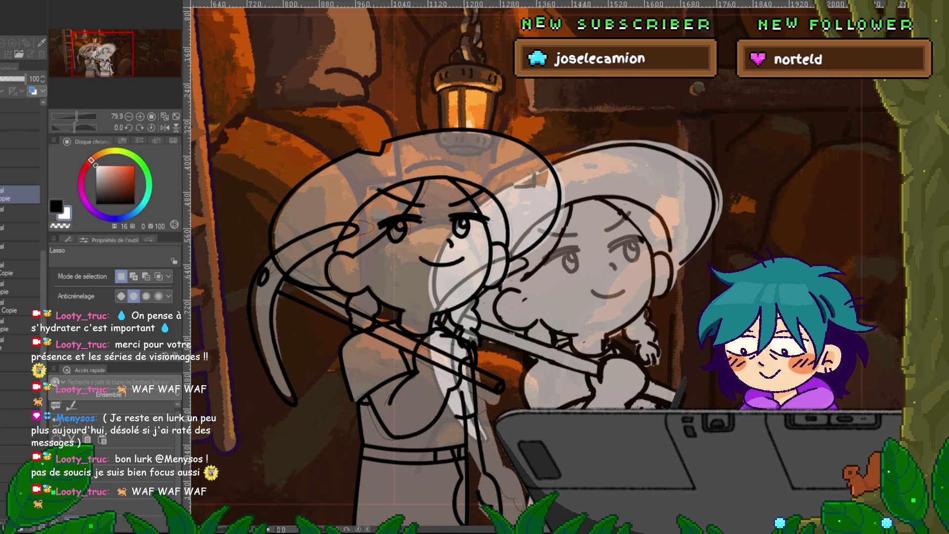
Select the left girl's sketch layers and rotate them together about 8° counterclockwise.
left_click(20, 270)
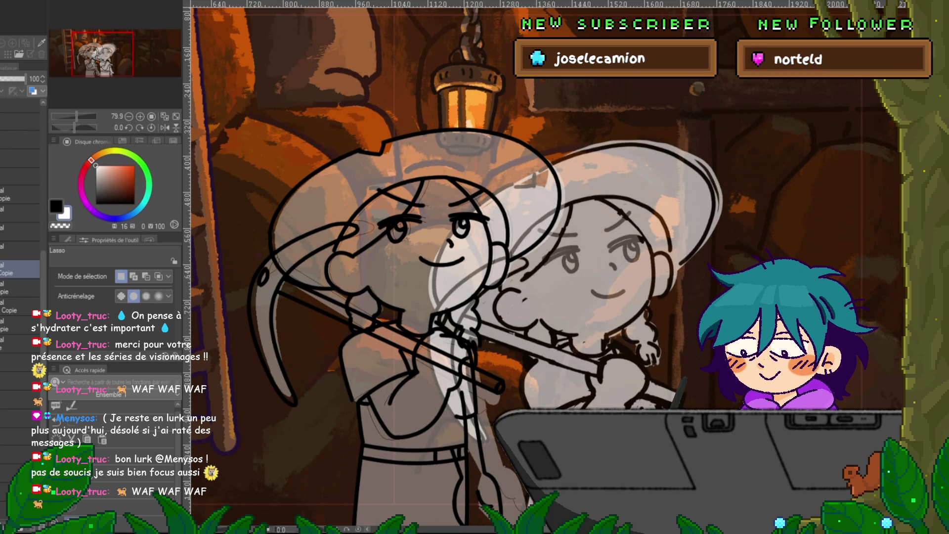
left_click(20, 232, "shift")
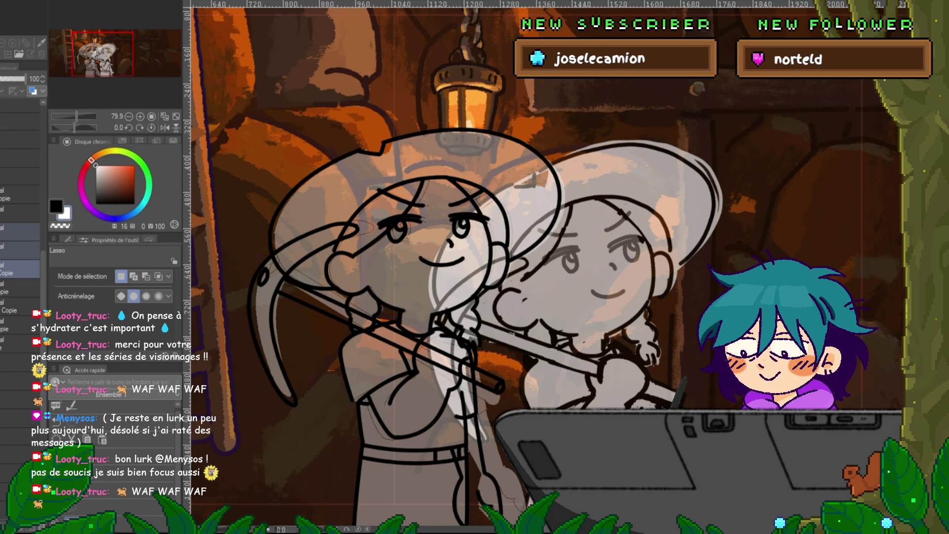
key("ctrl+t")
left_click_drag(415, 346, 399, 361)
mouse_move(257, 119)
left_mouse_down()
mouse_move(225, 149)
mouse_move(245, 109)
left_mouse_up()
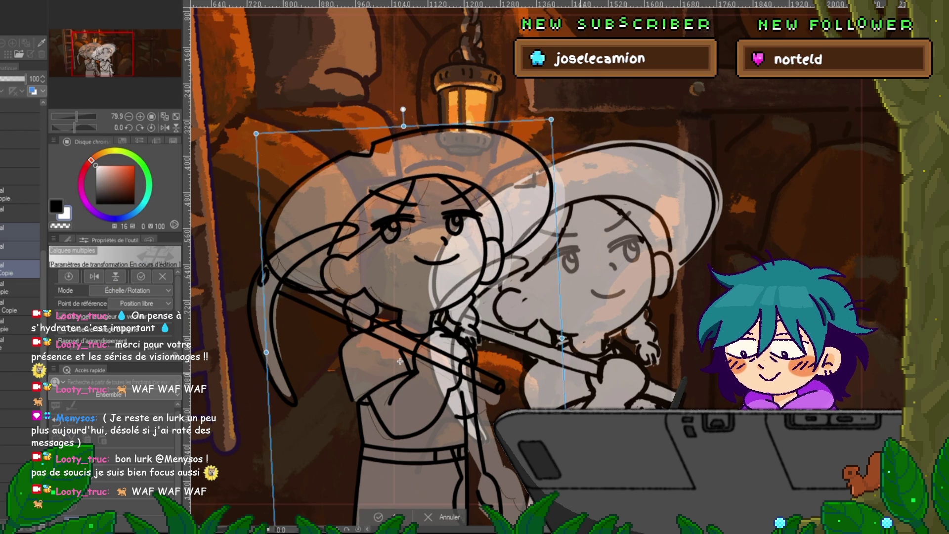
key("Return")
key("ctrl+minus")
key("ctrl+minus")
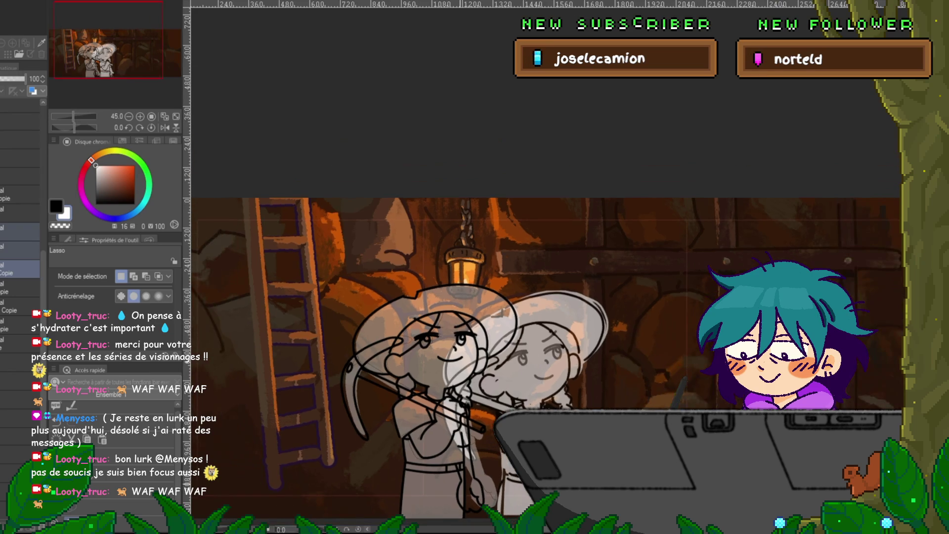
Finish the sketch transform and select the layer one above it.
key("ctrl+t")
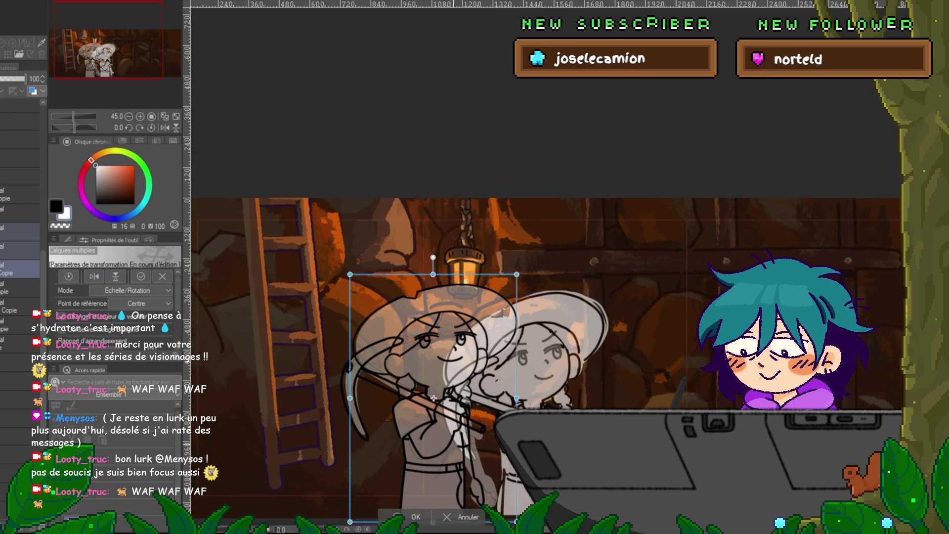
key("ctrl+z")
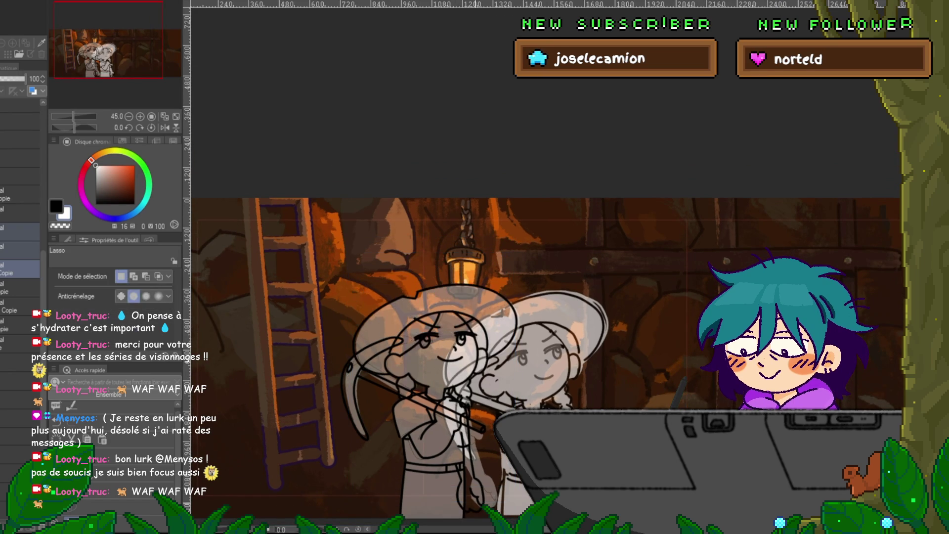
scroll(544, 296, "down", 3)
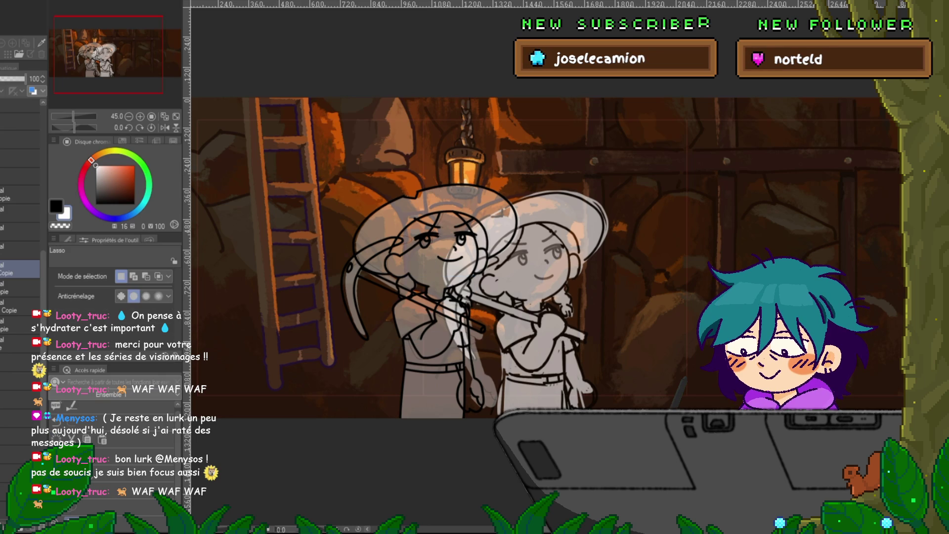
left_click(20, 249)
key("ctrl+t")
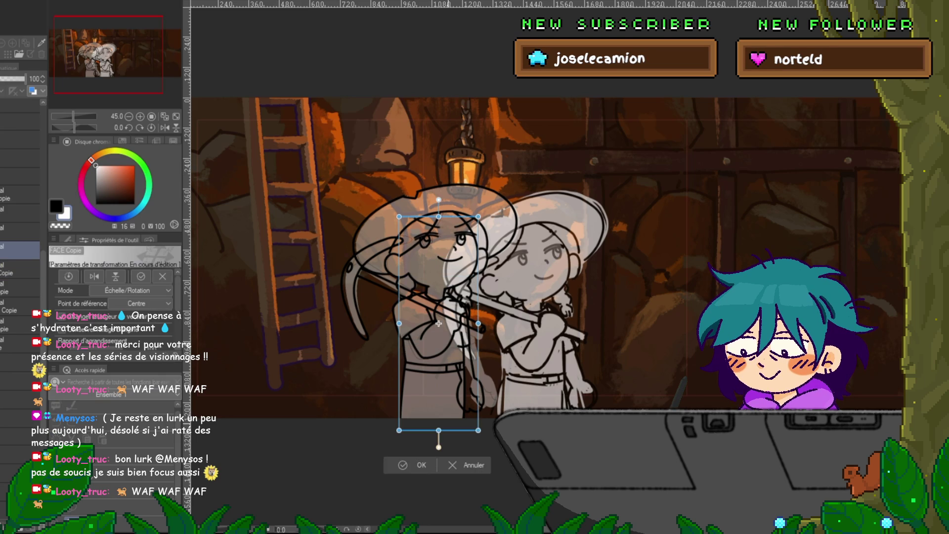
key("Escape")
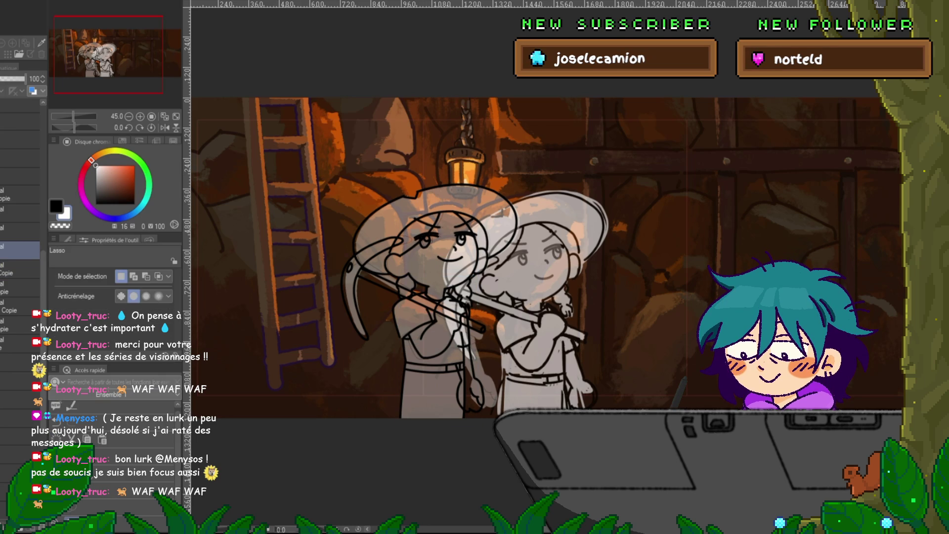
Copy the left girl's head and hat onto a new layer and move a layer lower in the stack.
left_click_drag(585, 249, 477, 336)
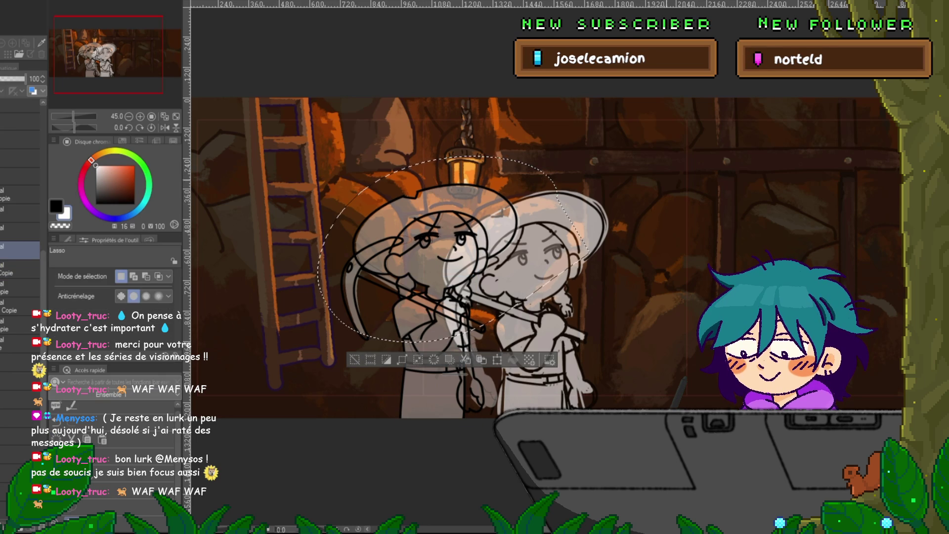
left_click(481, 360)
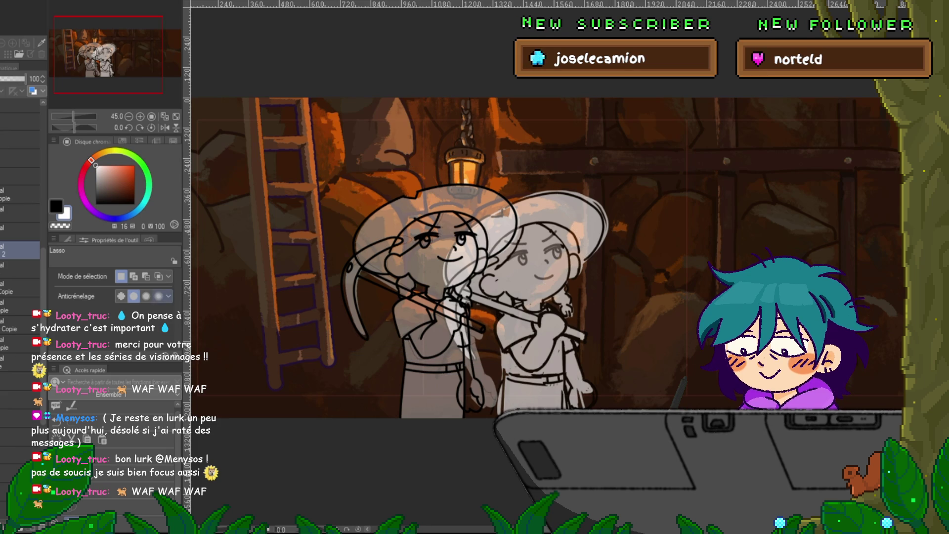
left_click(19, 265)
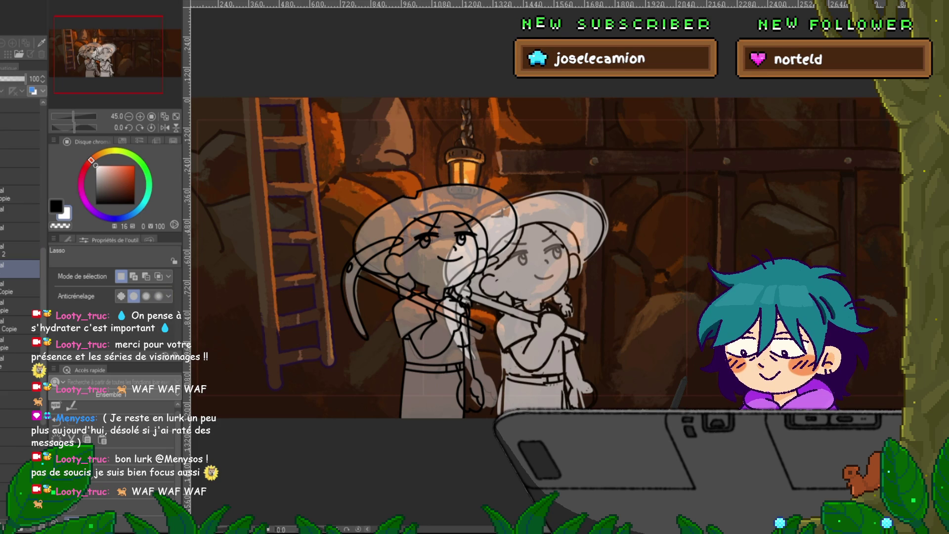
left_click_drag(20, 265, 19, 333)
left_click_drag(20, 371, 20, 366)
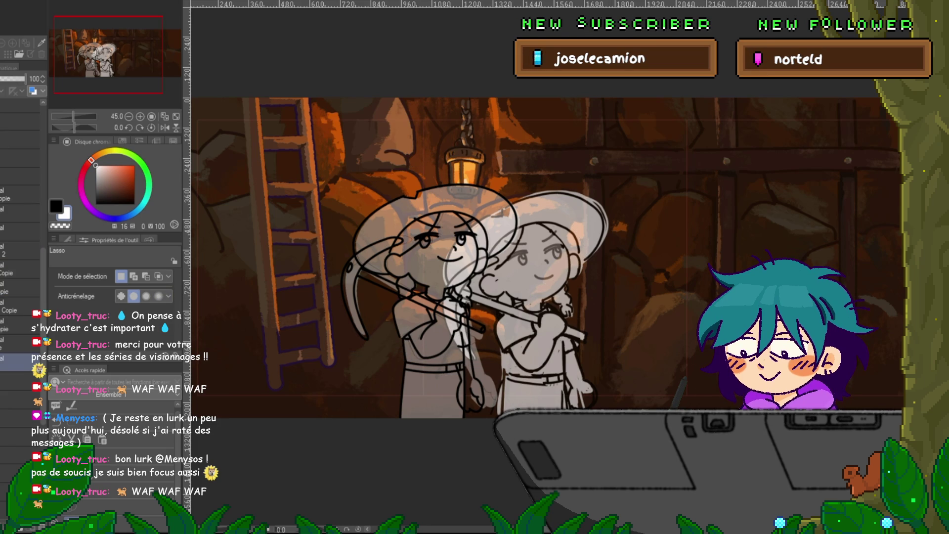
Select both head layers and tilt the head a few degrees counterclockwise.
left_click(19, 231)
left_click(20, 269, "ctrl")
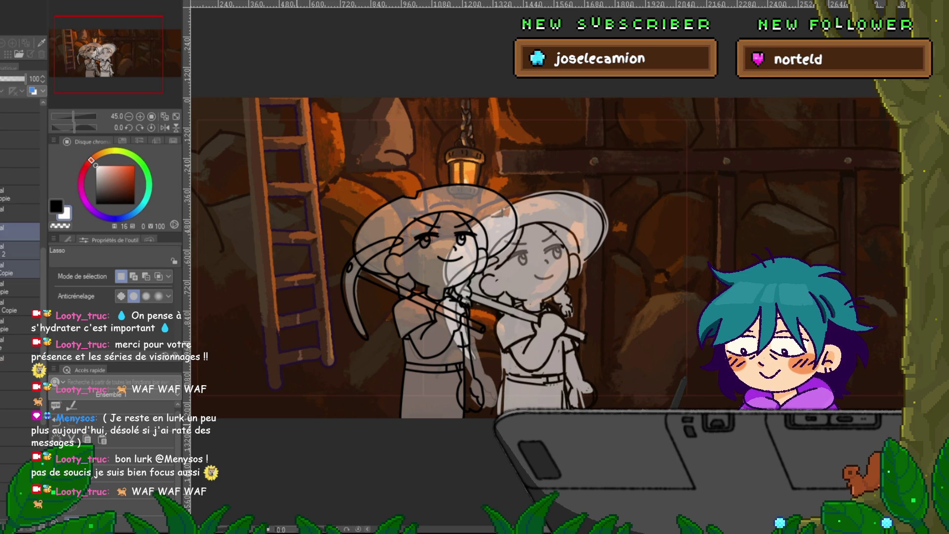
key("ctrl+t")
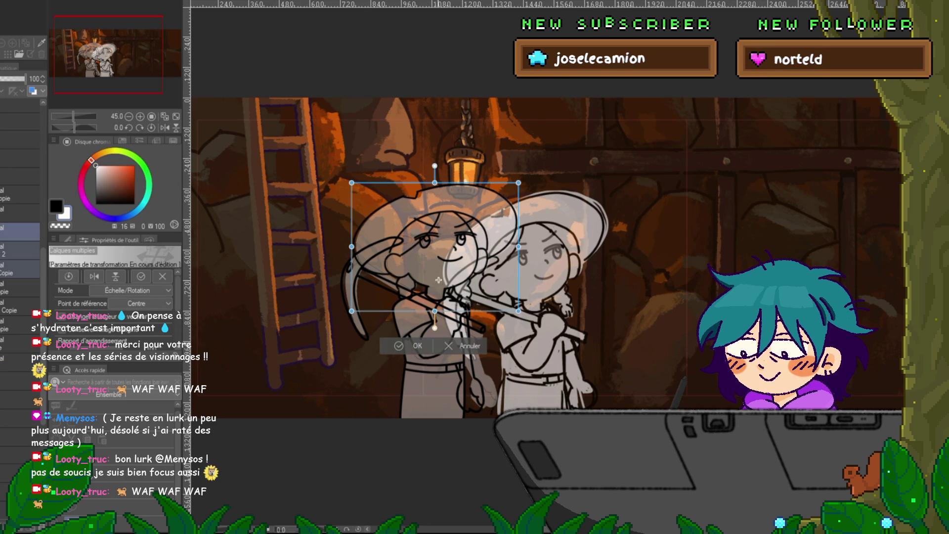
left_click_drag(534, 207, 528, 190)
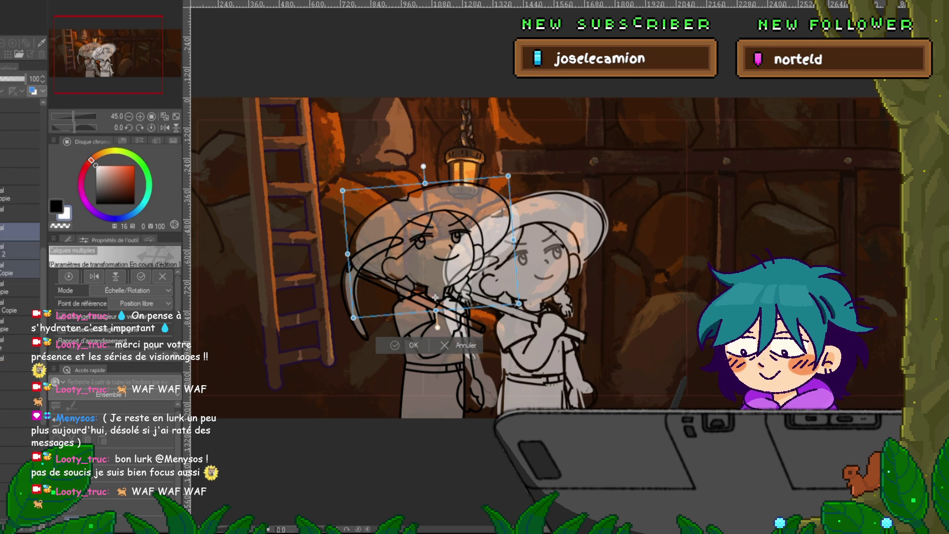
key("Return")
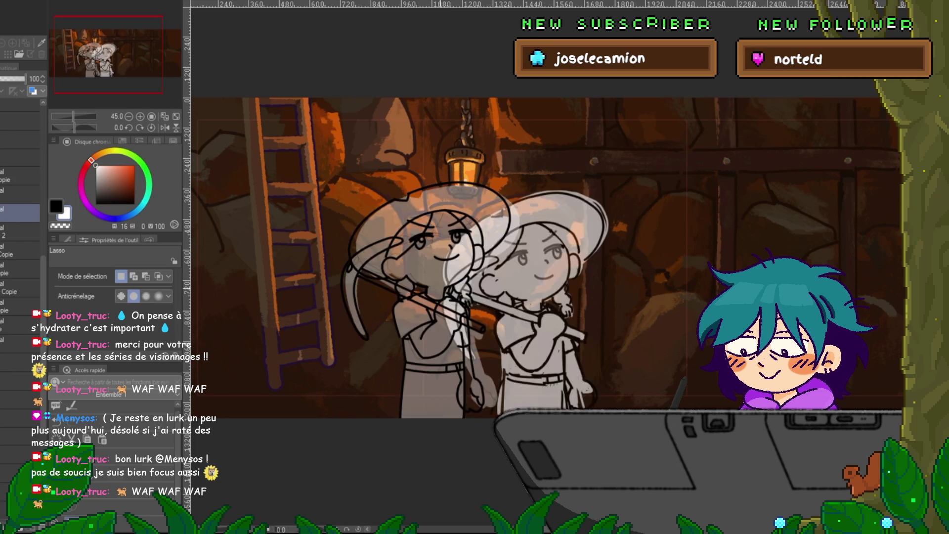
Rotate the FACE Copie 2 layer slightly counterclockwise.
scroll(454, 269, "up", 2)
scroll(454, 270, "up", 2)
scroll(454, 270, "up", 2)
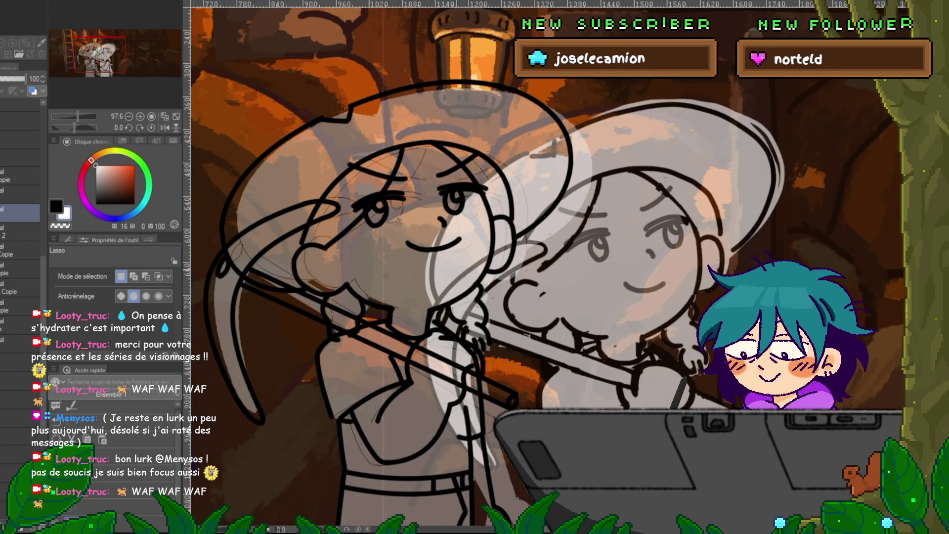
left_click(20, 232)
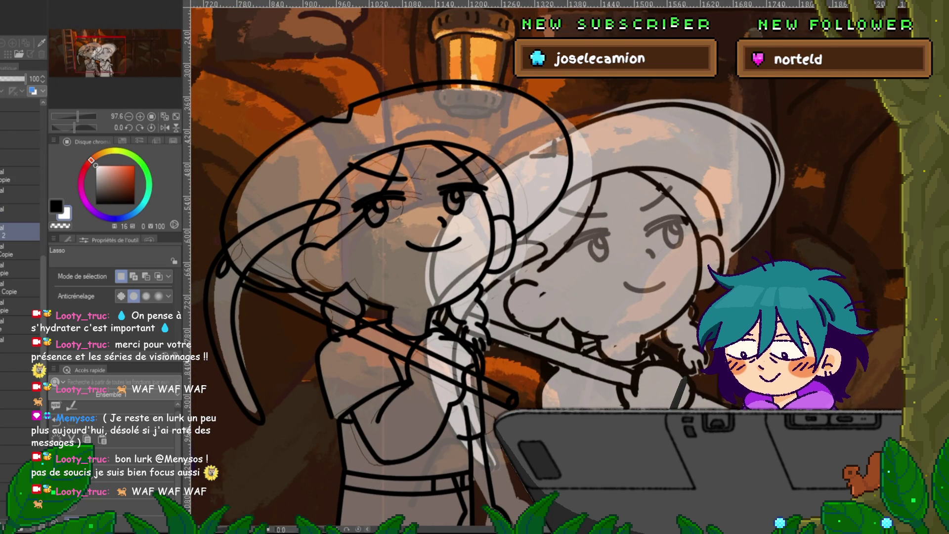
key("ctrl+t")
left_click_drag(417, 133, 411, 133)
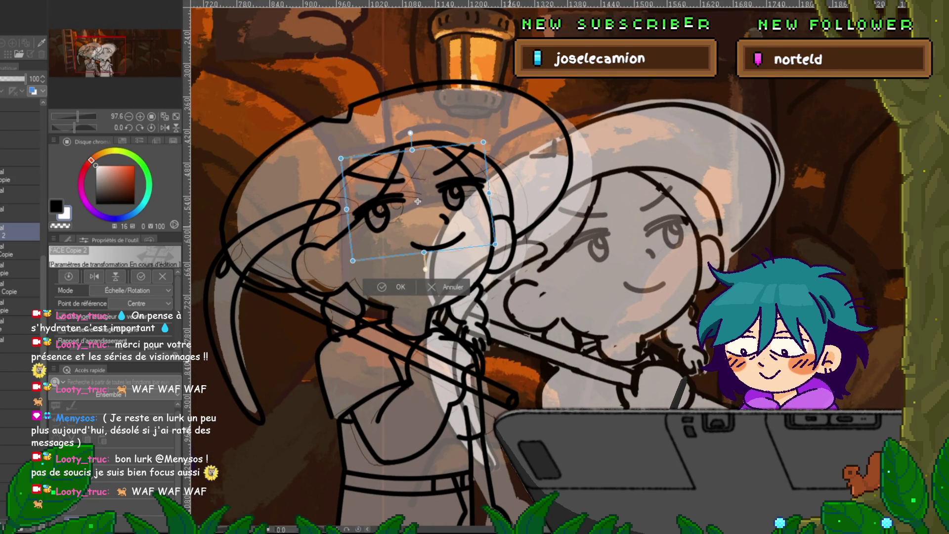
key("Return")
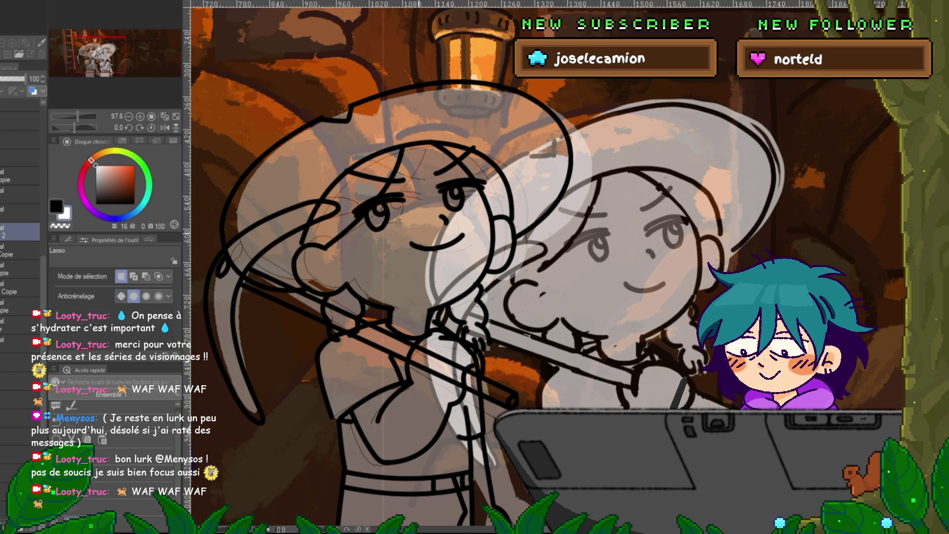
Add a new layer above layer 2, trial erasing eye lines, then restore the open eyes.
scroll(395, 214, "up", 2)
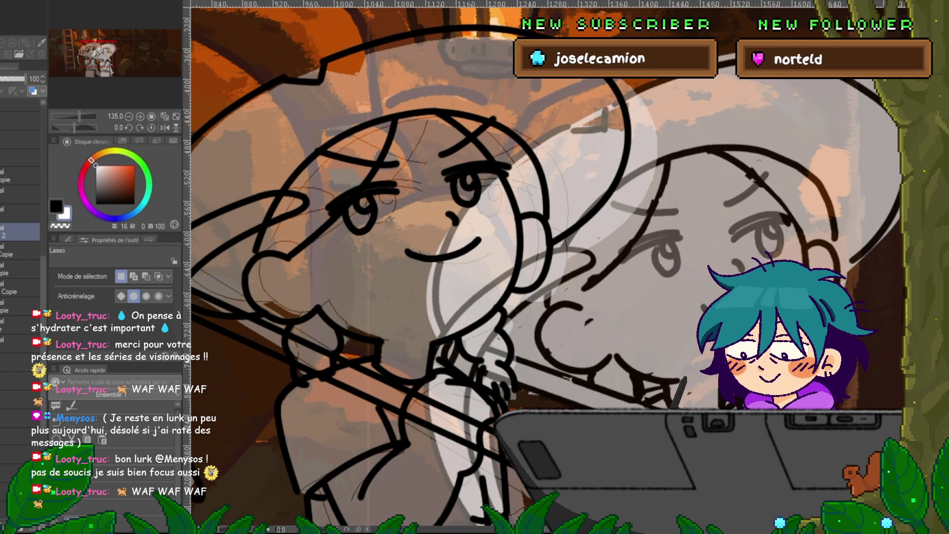
key("ctrl+shift+n")
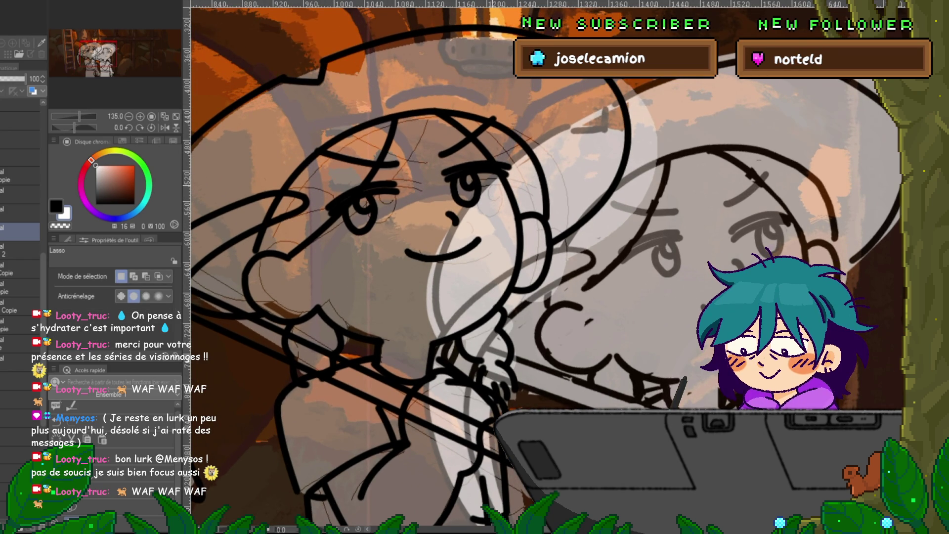
key("ctrl+z")
key("ctrl+z")
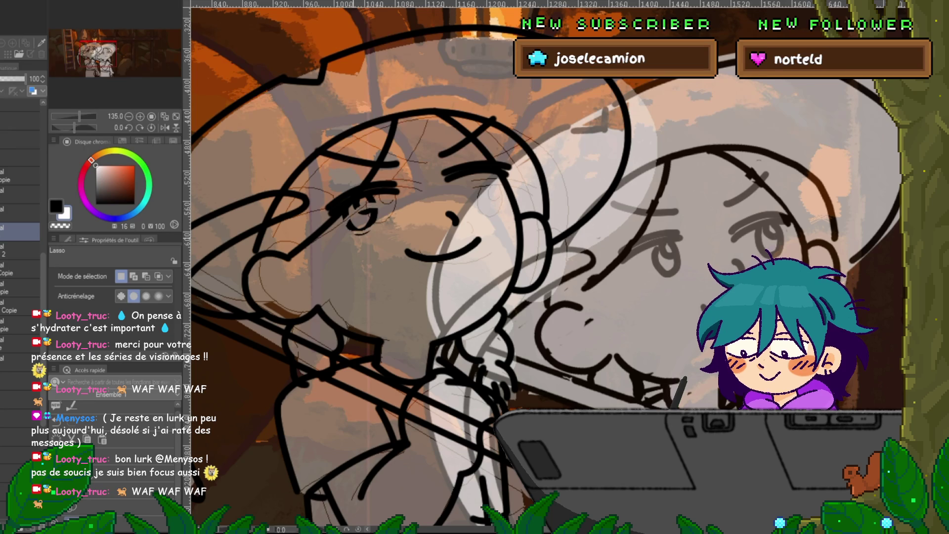
key("ctrl+z")
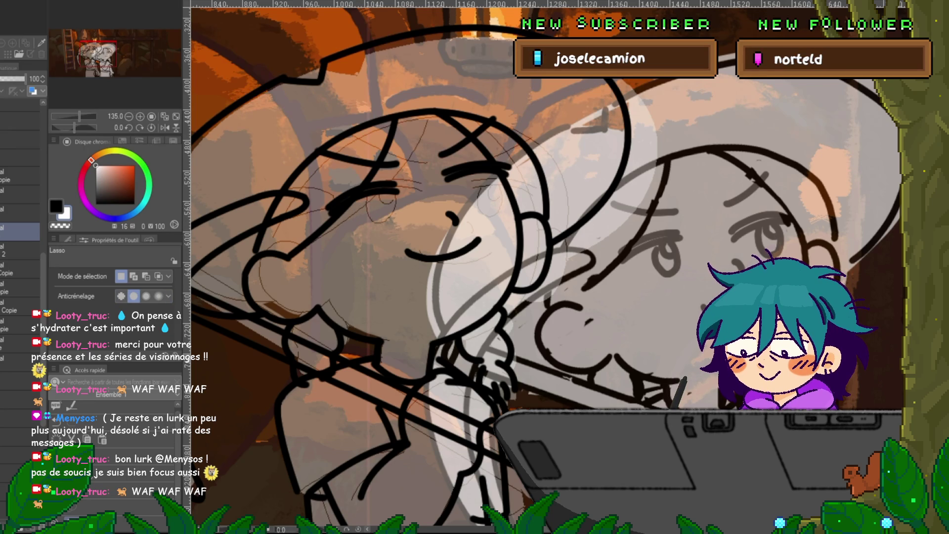
key("ctrl+z")
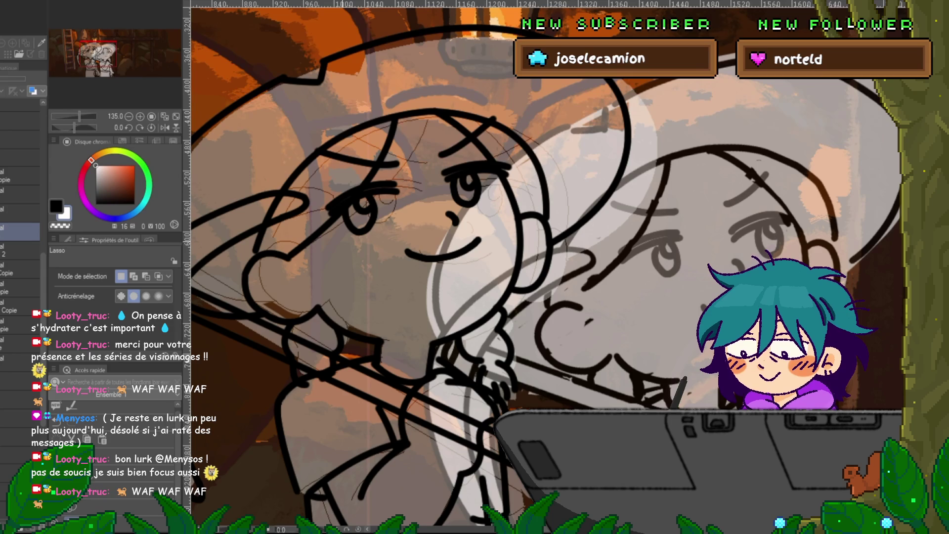
On layer 2, try a curled pupil in the girl's left eye, then revert.
left_click(19, 249)
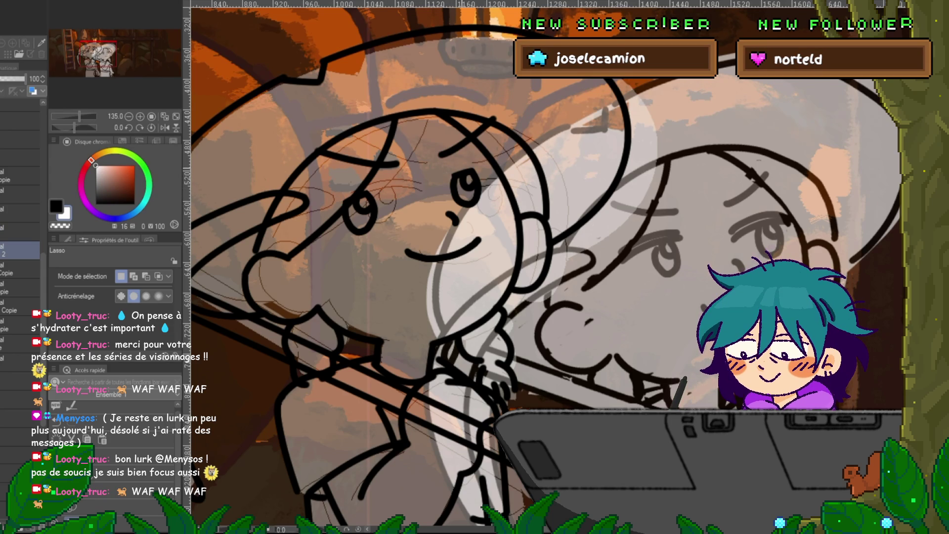
left_click_drag(472, 183, 459, 200)
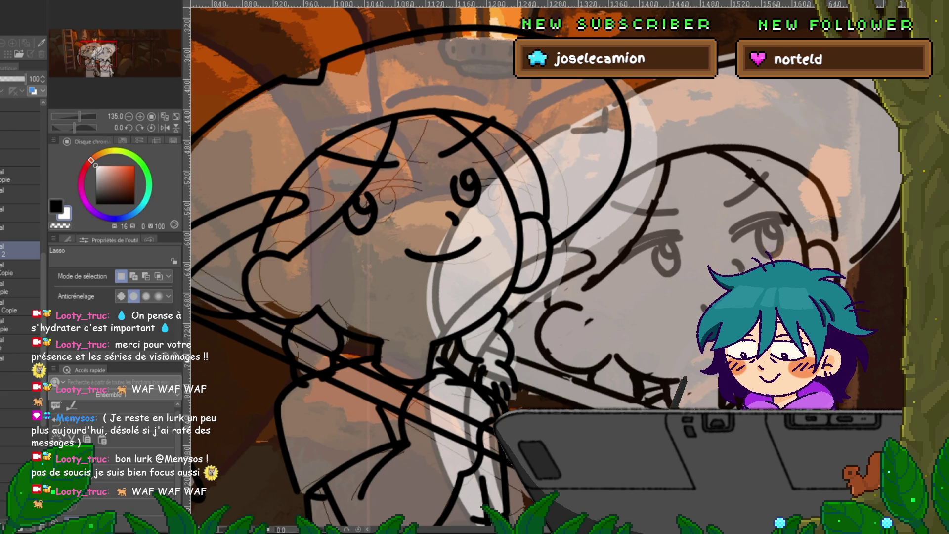
key("ctrl+z")
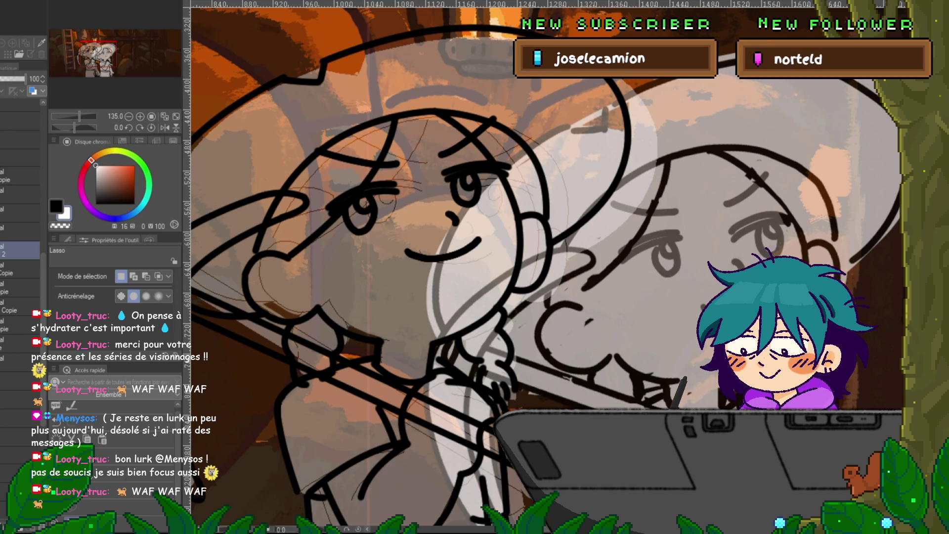
key("ctrl+t")
Shift the face up and right with a slight tilt; delete the extra eye mark and doubled smile.
left_click_drag(376, 213, 431, 203)
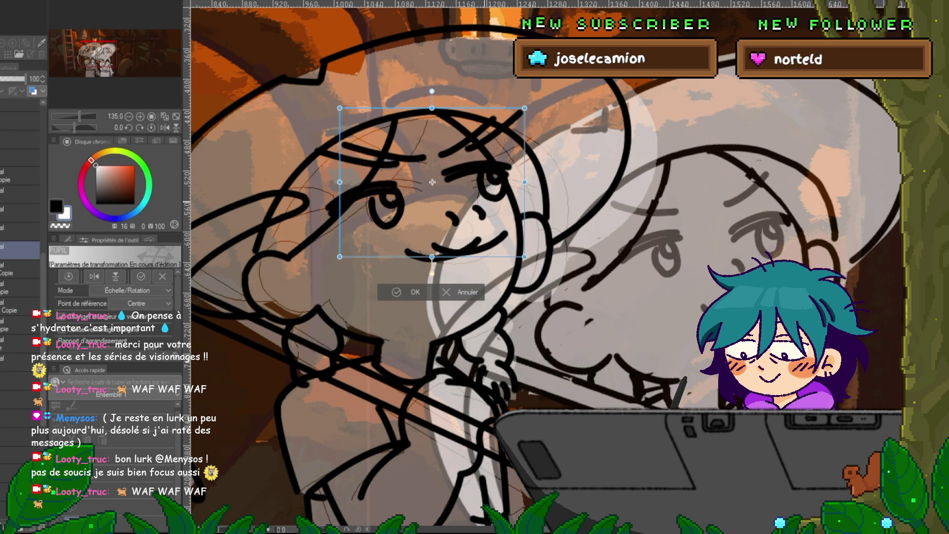
left_click_drag(329, 269, 322, 261)
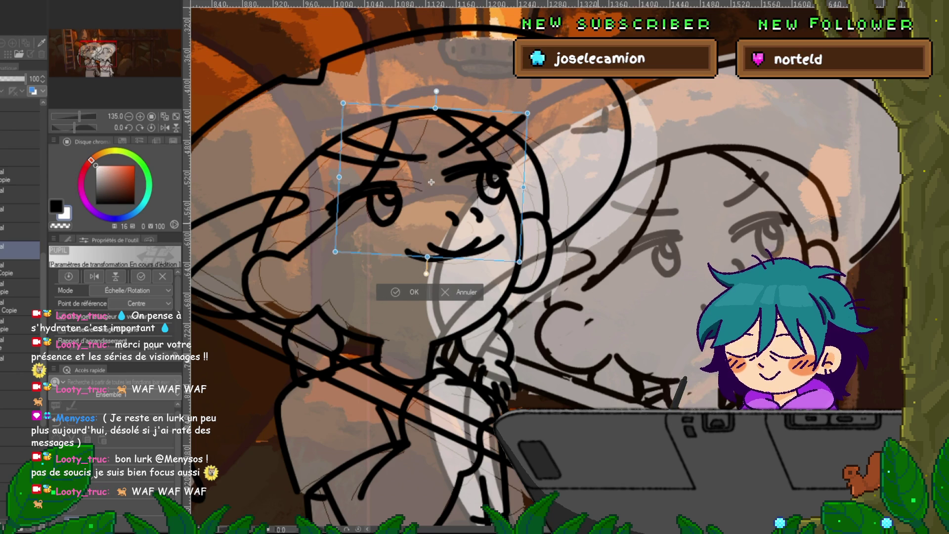
key("Return")
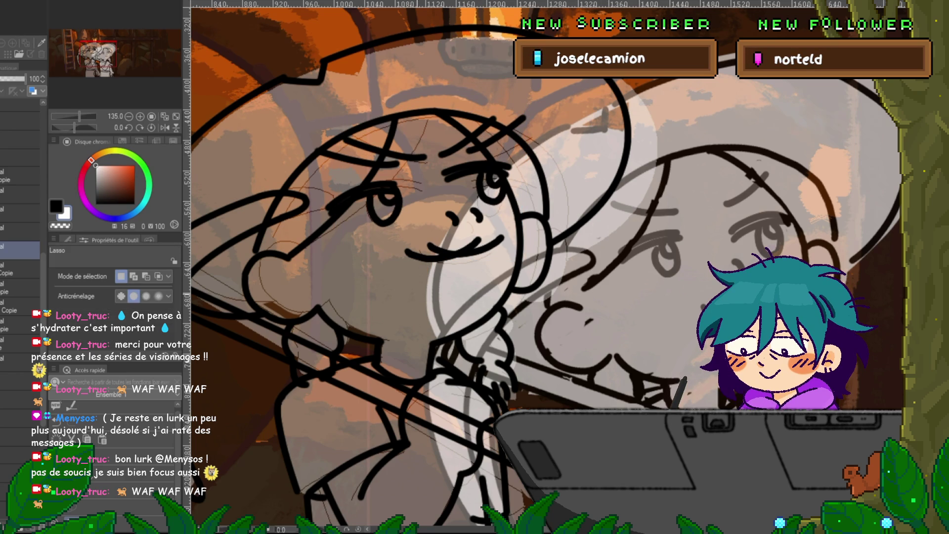
left_click_drag(475, 208, 430, 232)
key("Delete")
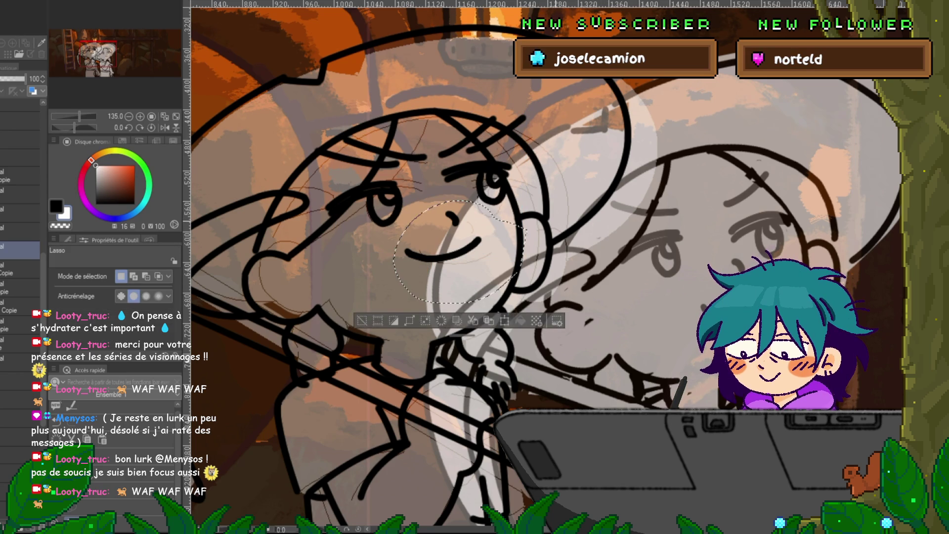
key("ctrl+d")
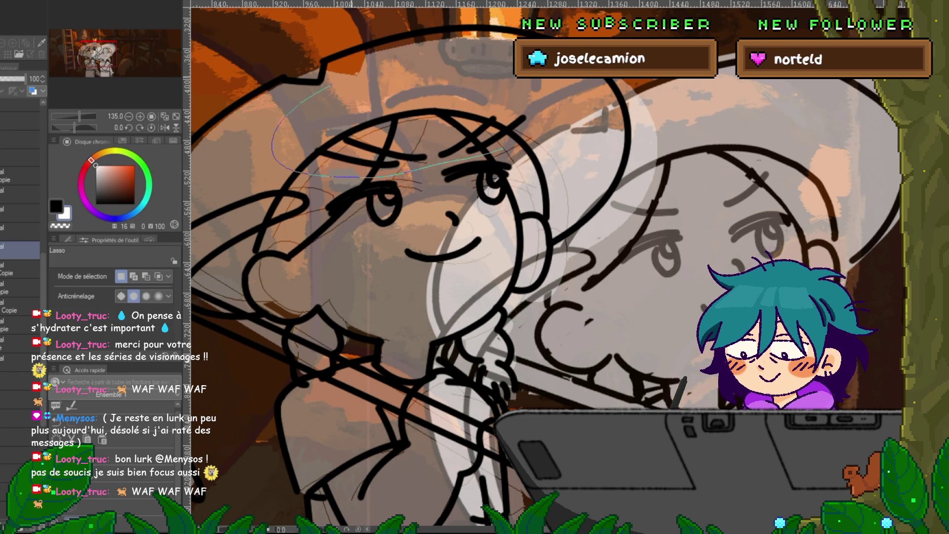
Delete the stray strokes on top of the head and compare with the neighbouring frame.
left_click_drag(523, 116, 470, 158)
key("Delete")
key("ctrl+d")
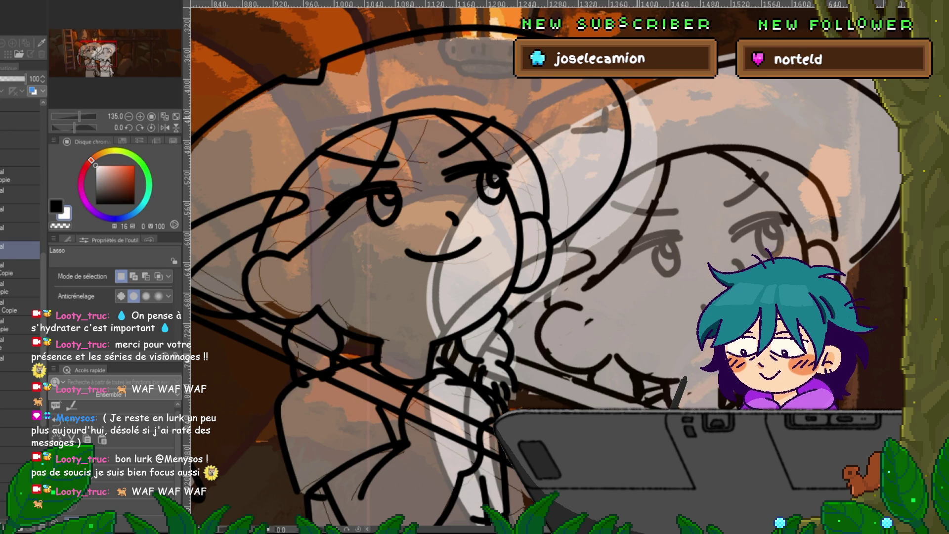
key("ctrl+Right")
key("ctrl+Left")
key("ctrl+Right")
key("ctrl+Left")
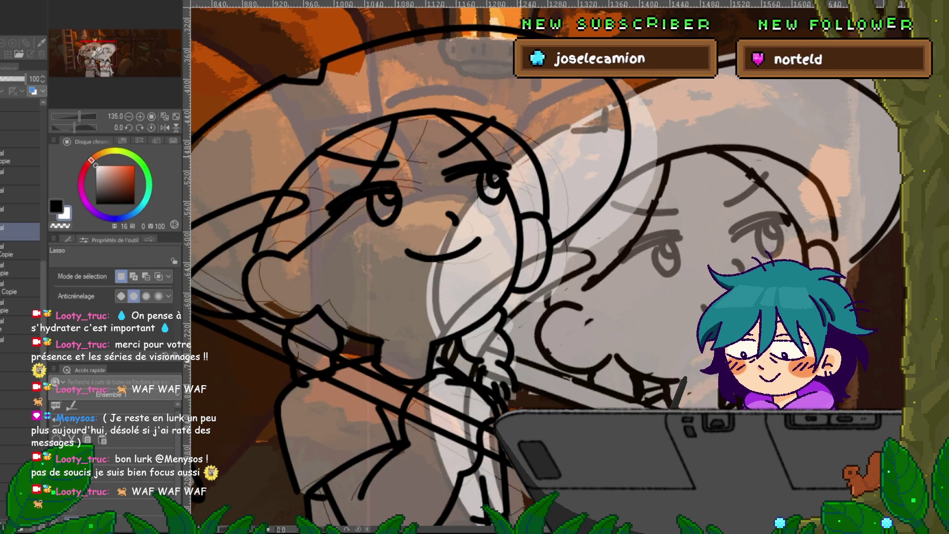
Tilt the left eye about 11° counterclockwise and nudge it slightly right and down.
left_click_drag(499, 148, 531, 136)
key("ctrl+t")
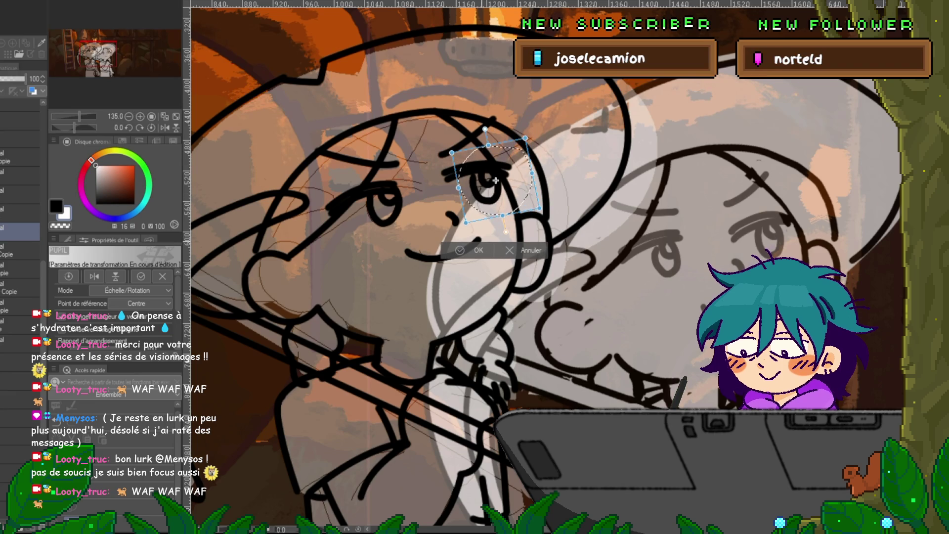
key("Return")
left_click_drag(372, 168, 370, 169)
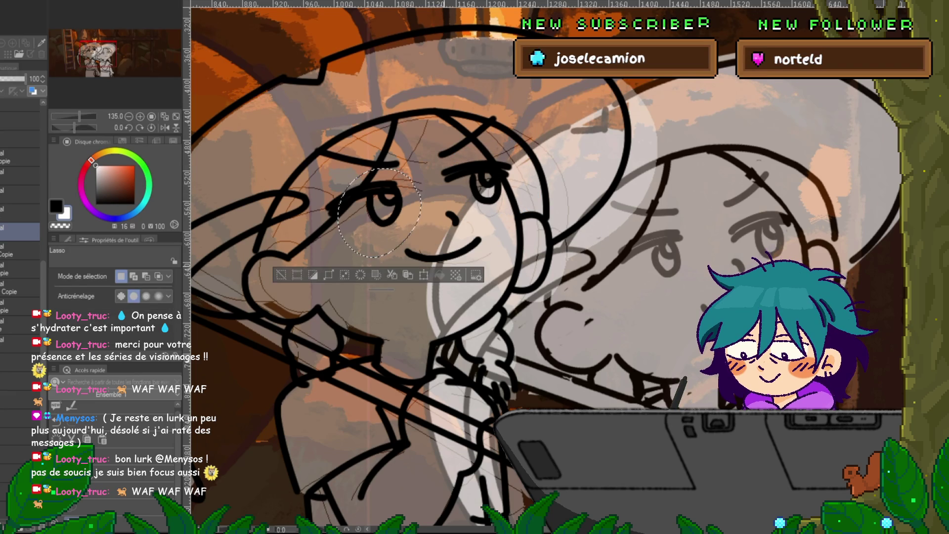
key("ctrl+t")
left_click_drag(435, 158, 423, 149)
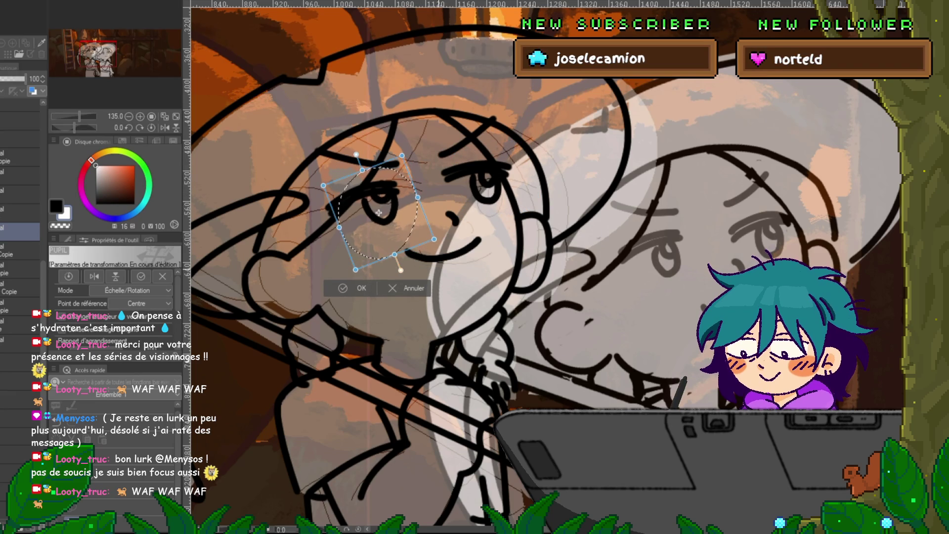
left_click_drag(378, 214, 383, 216)
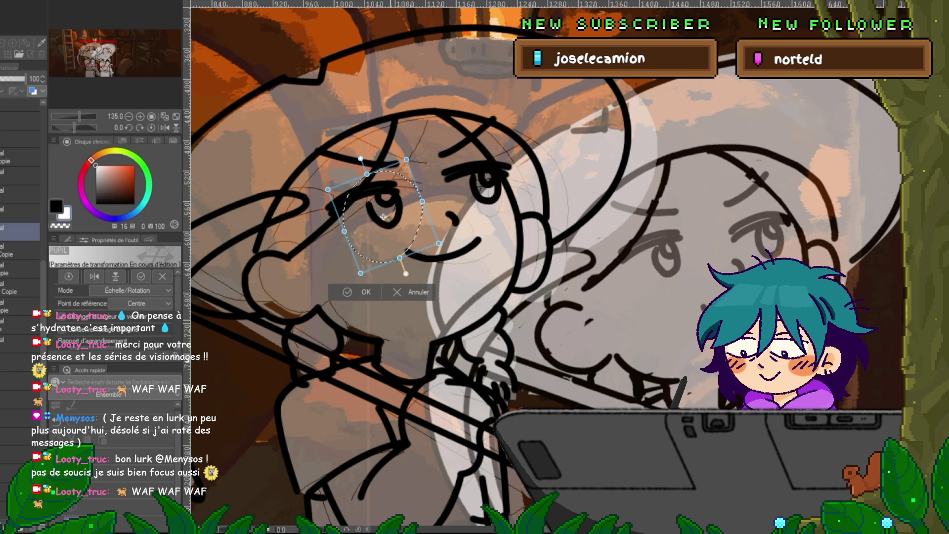
key("Return")
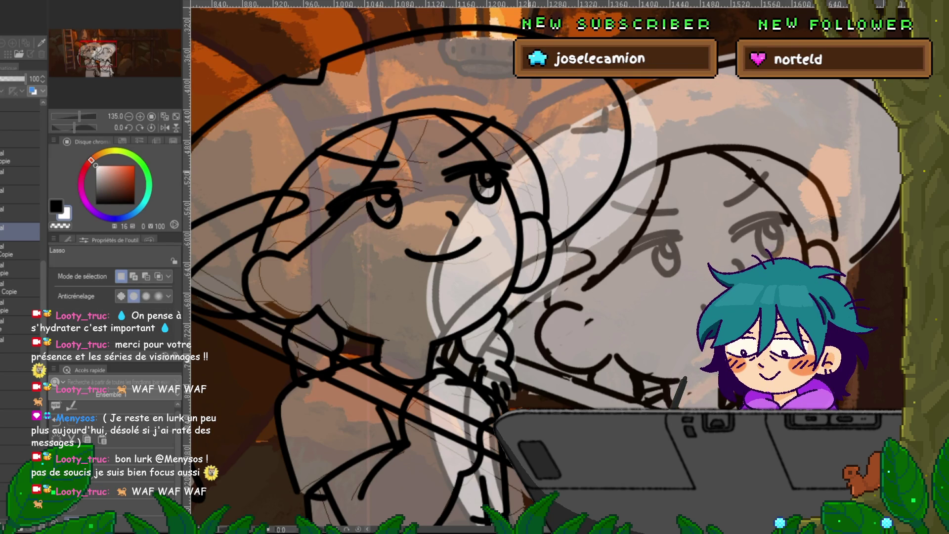
Reposition the right eye slightly down and to the right.
left_click_drag(494, 154, 493, 155)
key("ctrl+t")
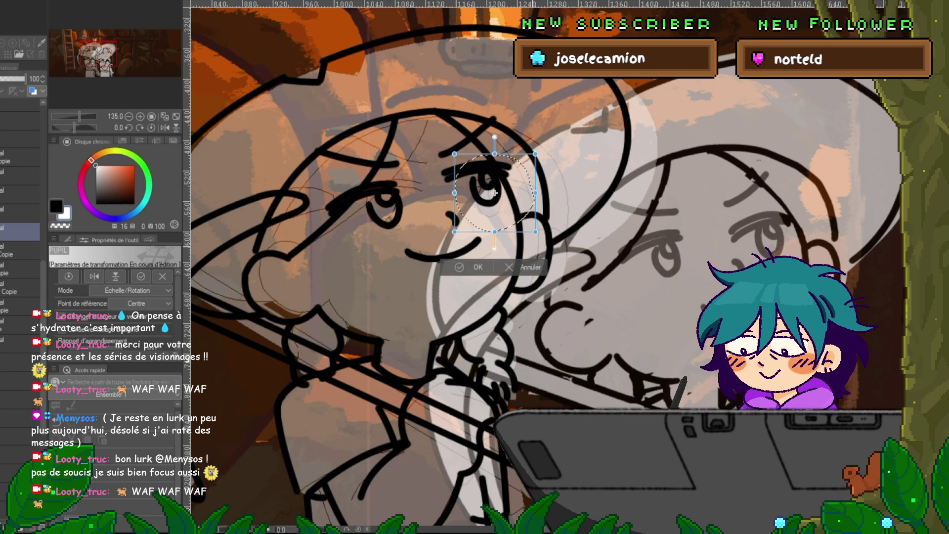
left_click_drag(494, 192, 495, 195)
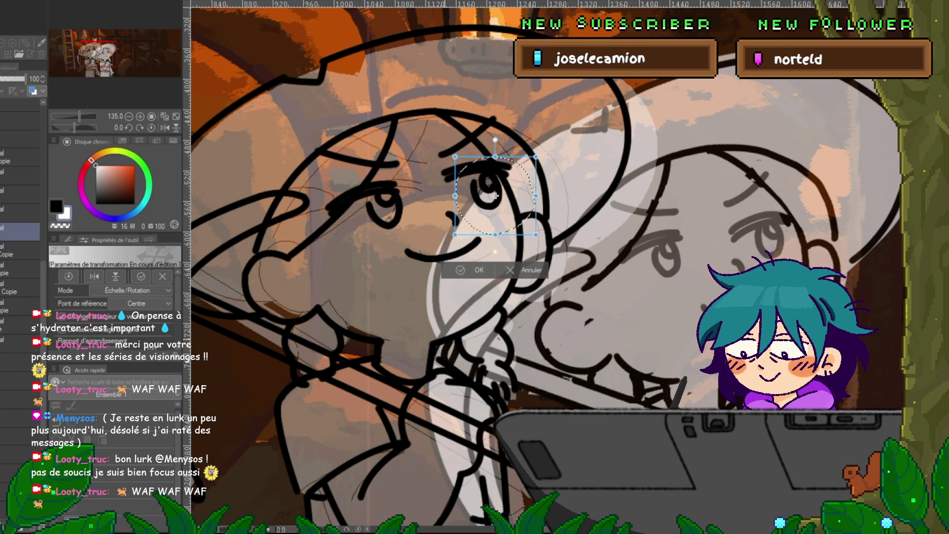
left_click_drag(495, 195, 495, 194)
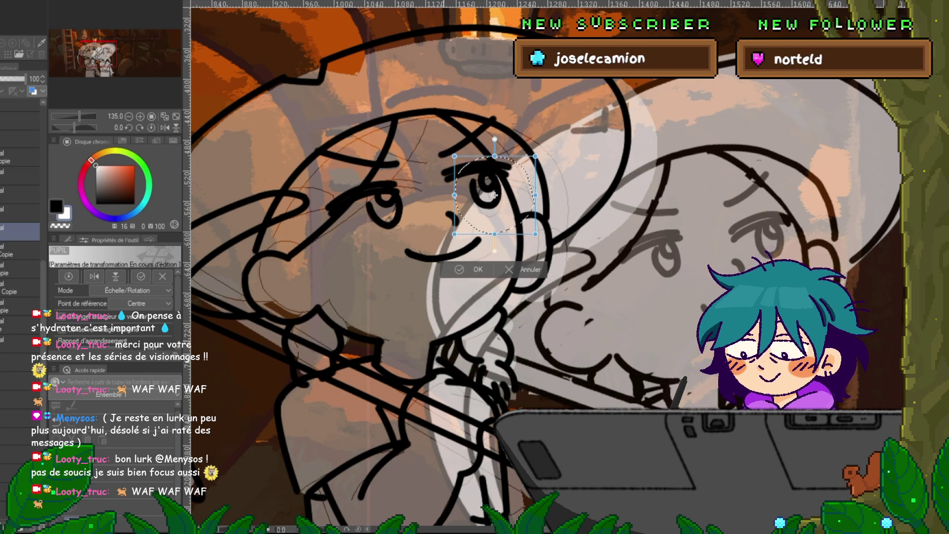
key("Return")
key("y")
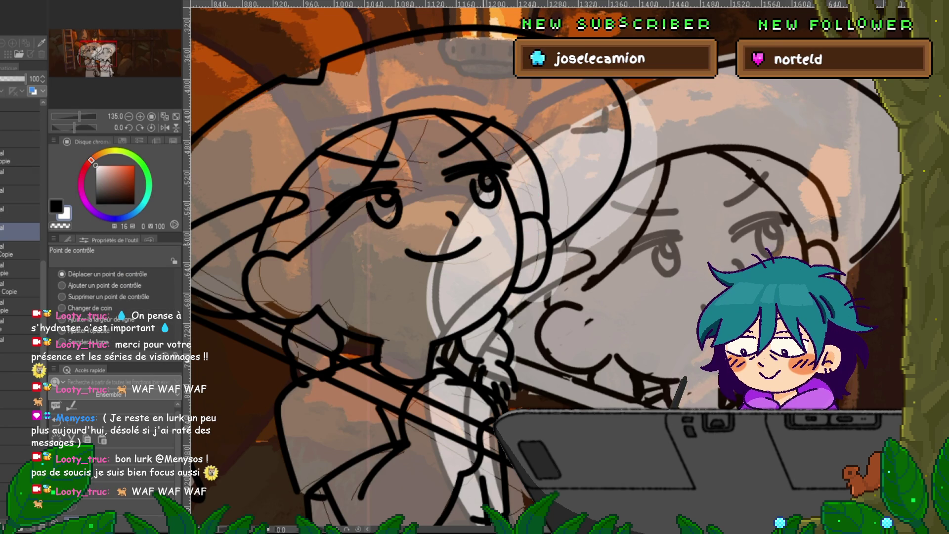
Add a small stroke in the girl's right eye and reshape it via its control points.
key("Right")
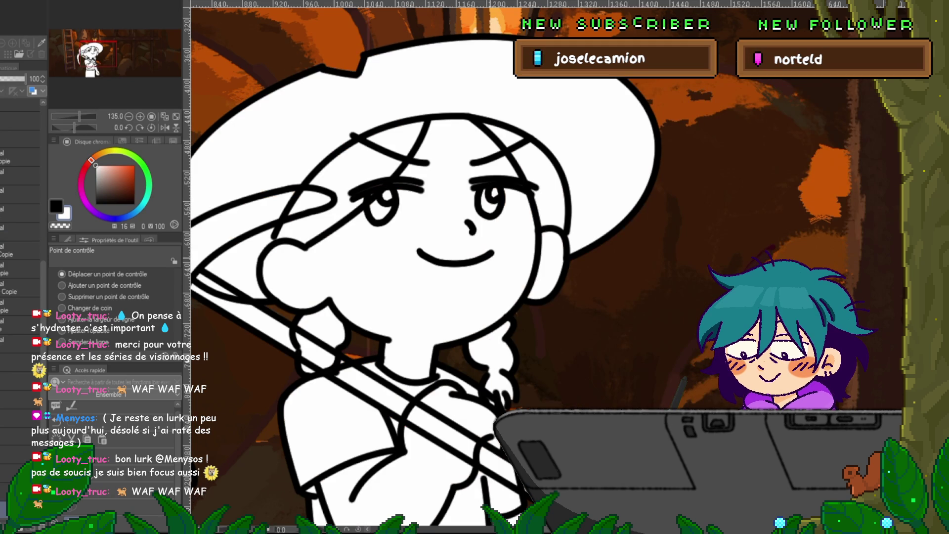
key("Left")
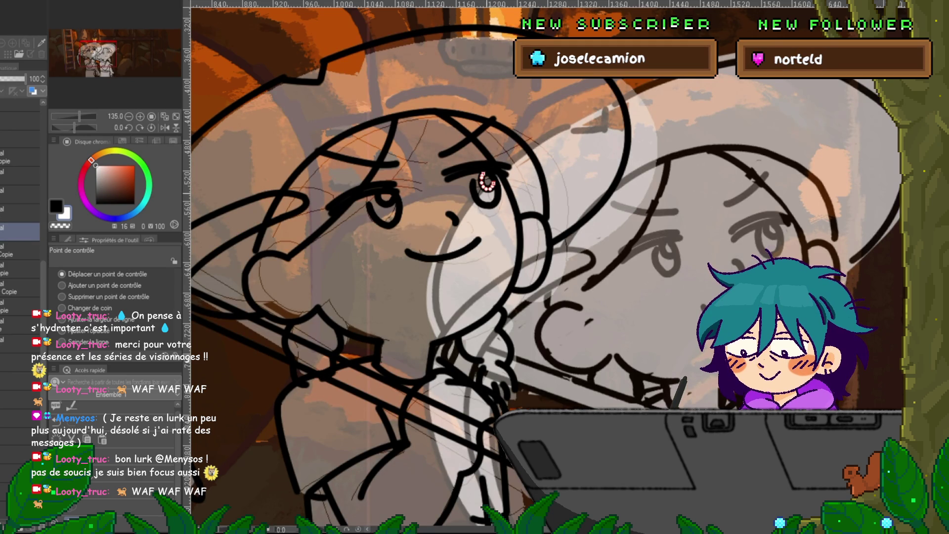
left_click_drag(487, 181, 487, 188)
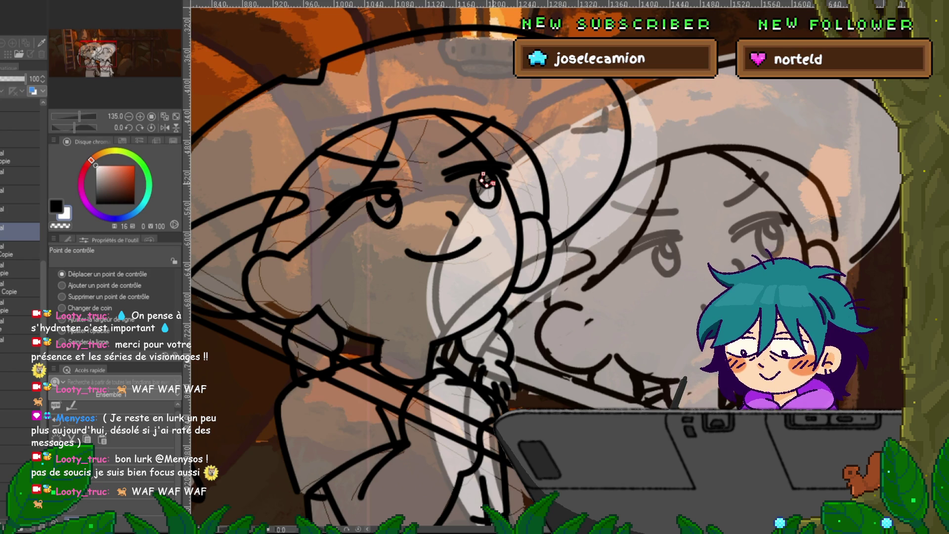
left_click_drag(485, 179, 487, 182)
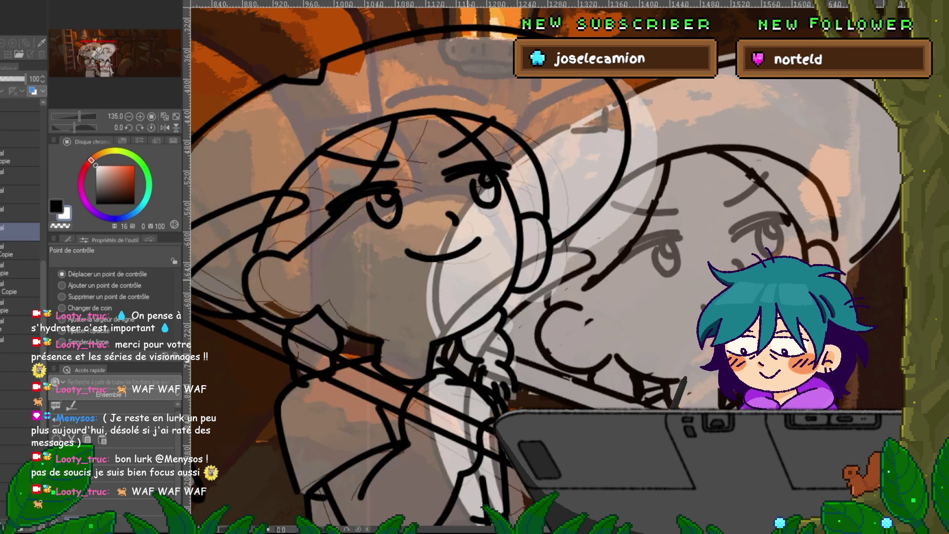
left_click(487, 181)
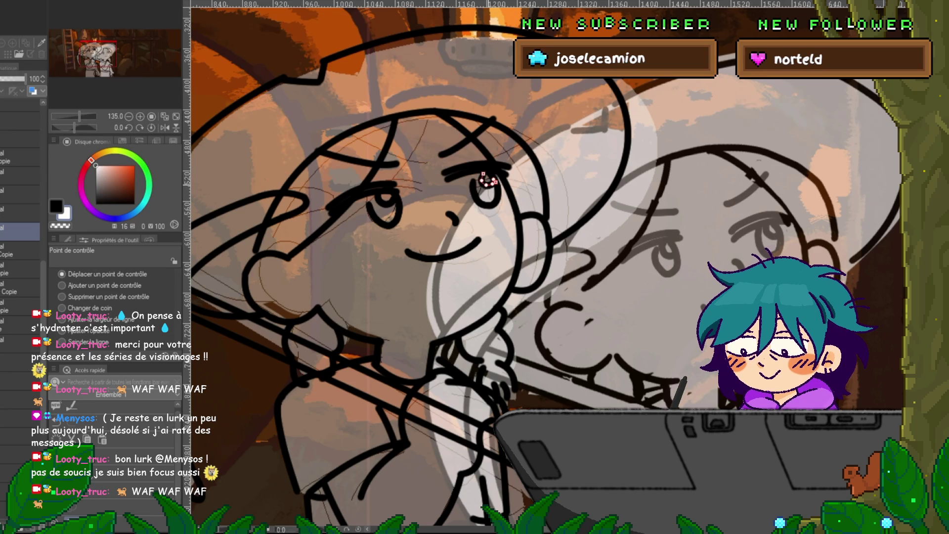
left_click_drag(483, 177, 492, 184)
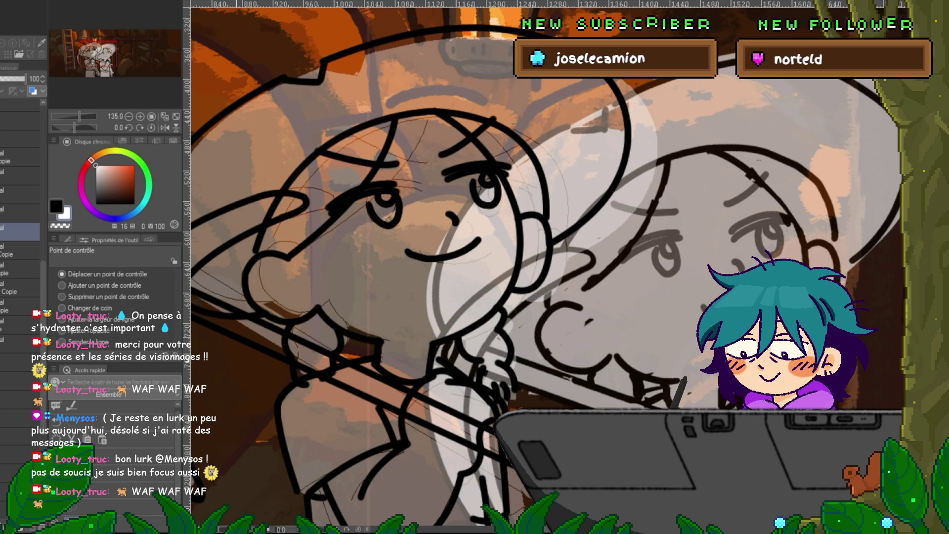
Lasso the right eye and start shifting it slightly down-left.
key("m")
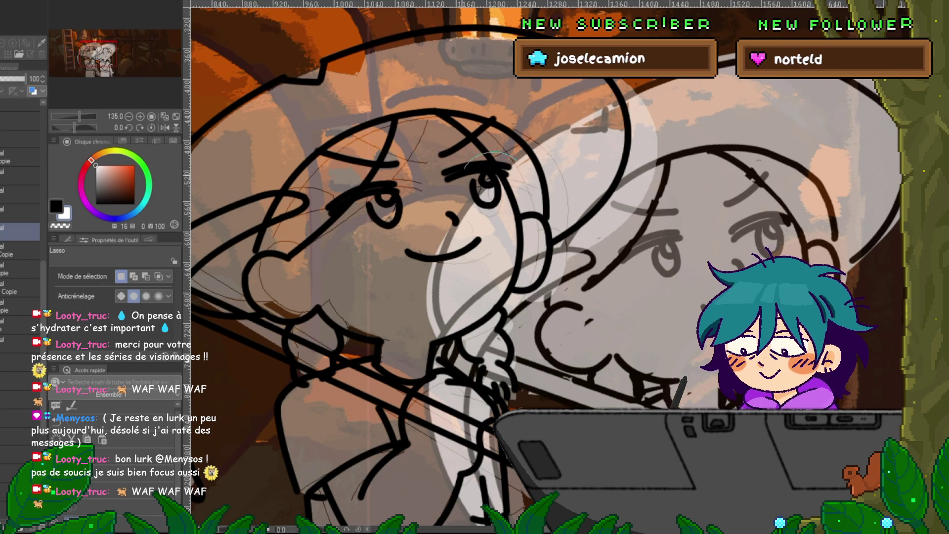
left_click_drag(494, 153, 487, 154)
key("ctrl+t")
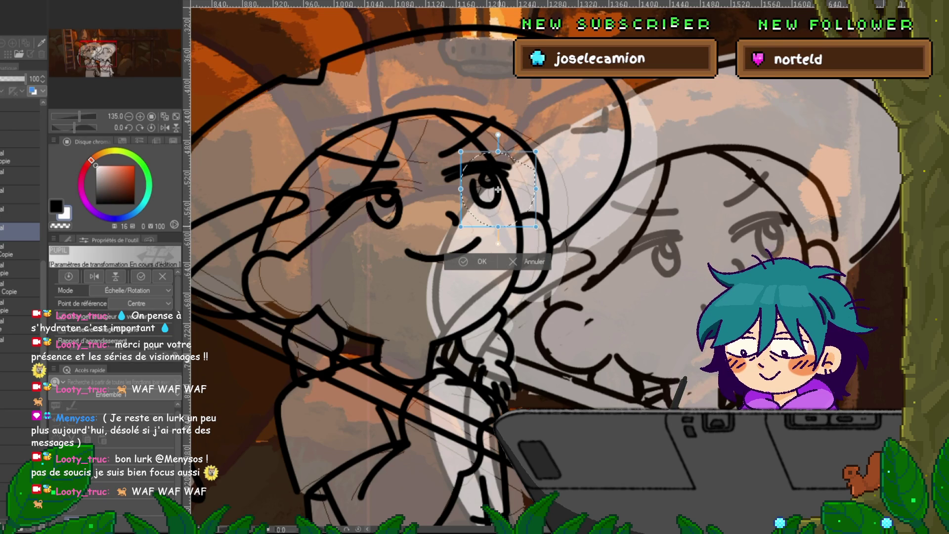
left_click_drag(497, 187, 496, 189)
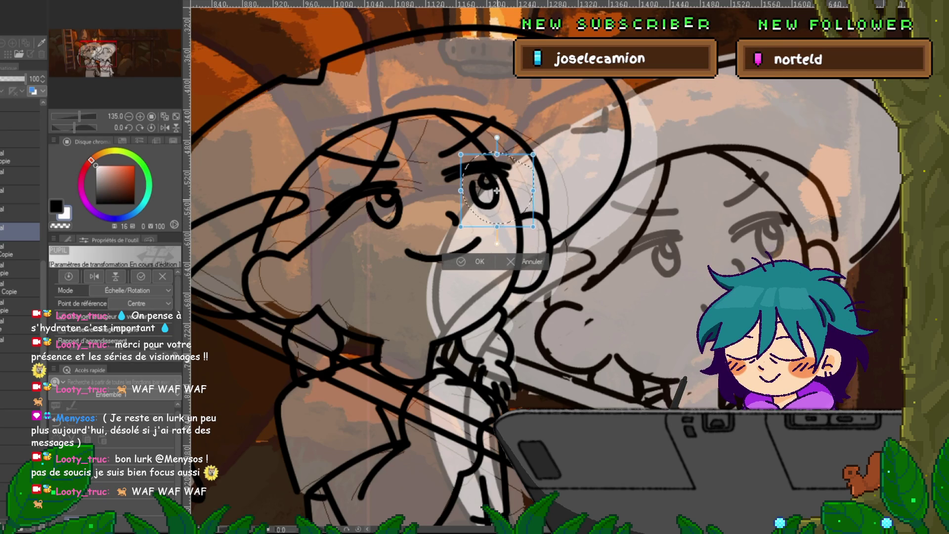
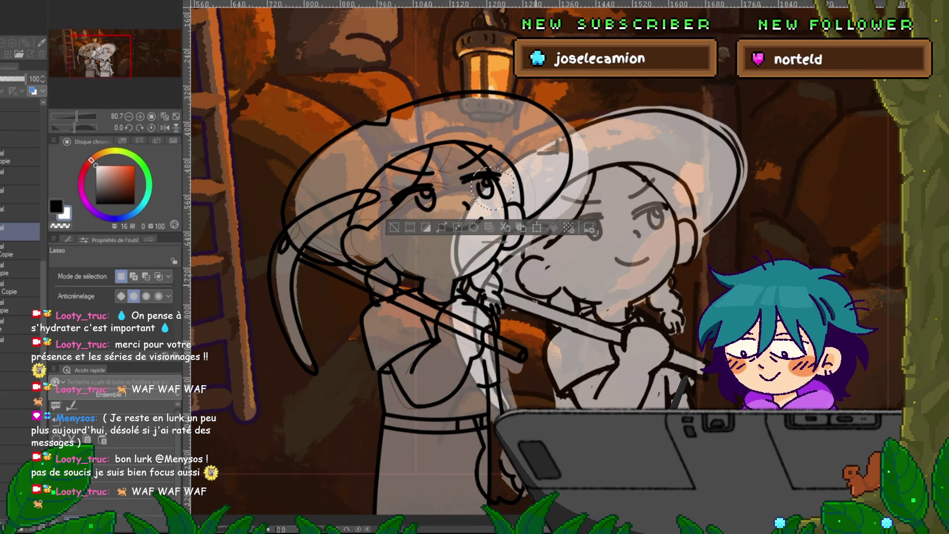
Ink the second girl's eye in black with the Feutre préc. pen on a new layer.
scroll(494, 266, "up", 3)
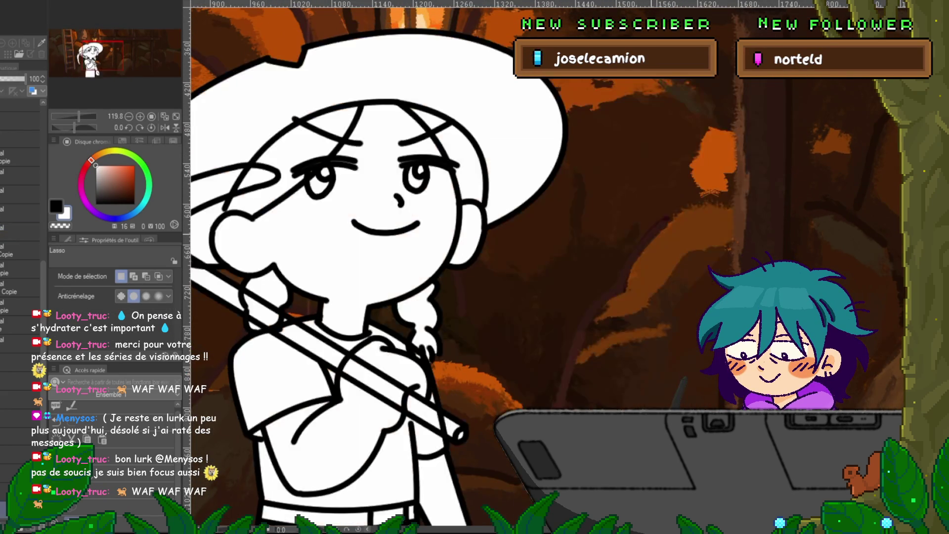
left_click(20, 229)
key("p")
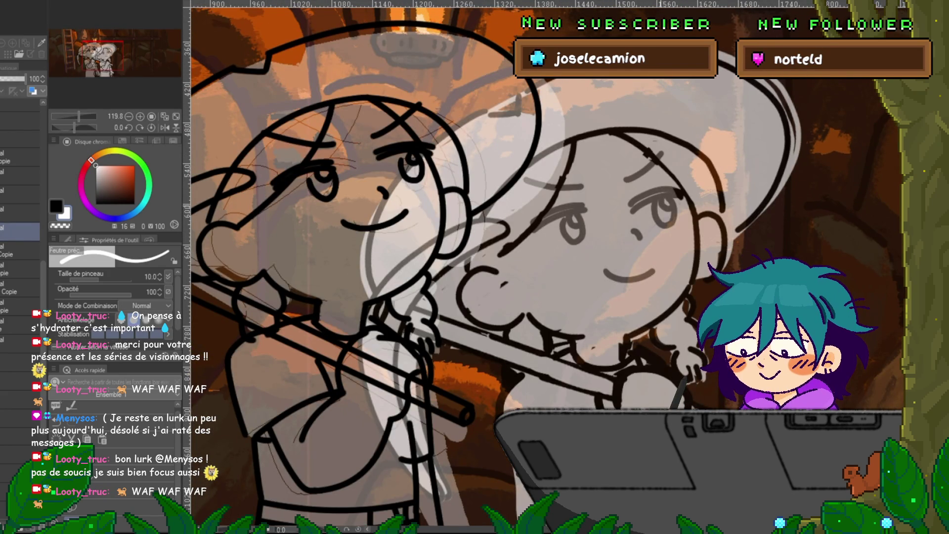
key("x")
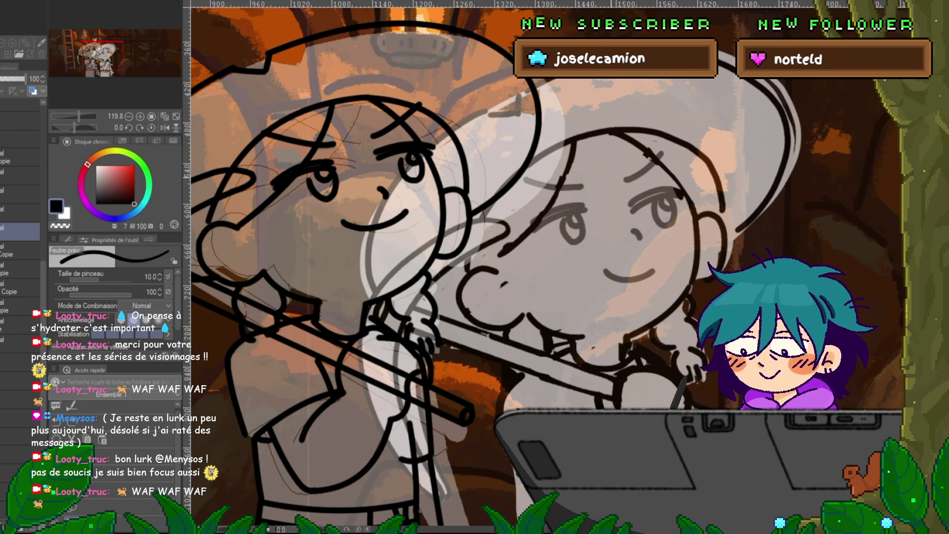
key("ctrl+shift+n")
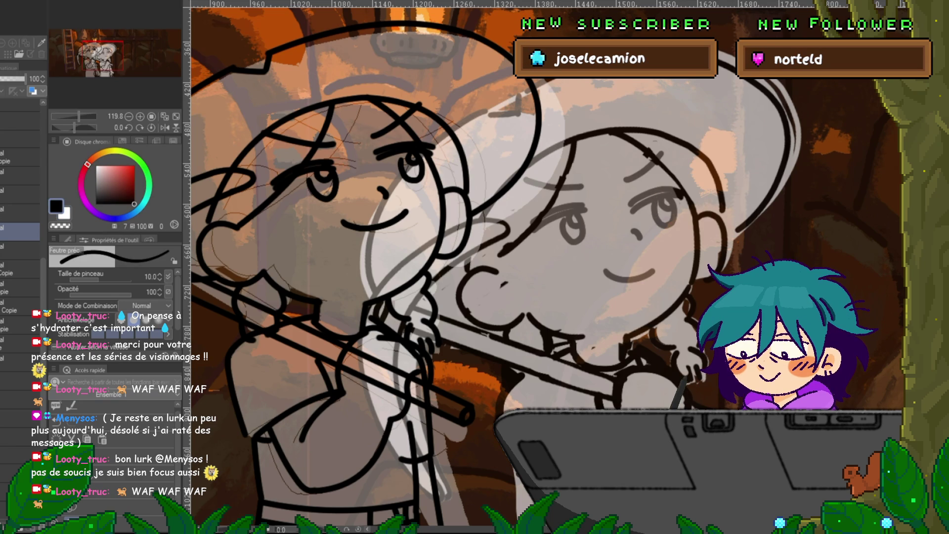
left_click_drag(567, 215, 559, 232)
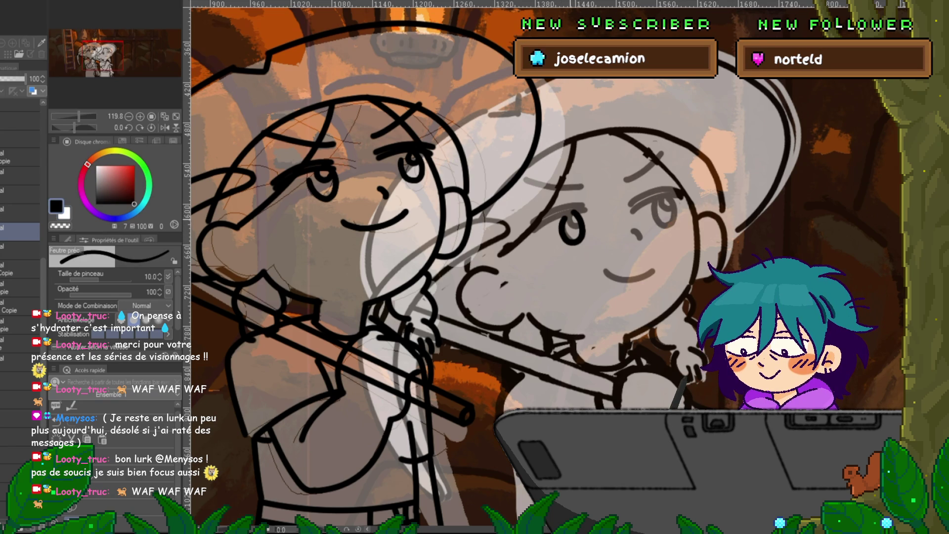
mouse_move(655, 200)
left_mouse_down()
mouse_move(654, 214)
mouse_move(675, 213)
mouse_move(675, 199)
left_mouse_up()
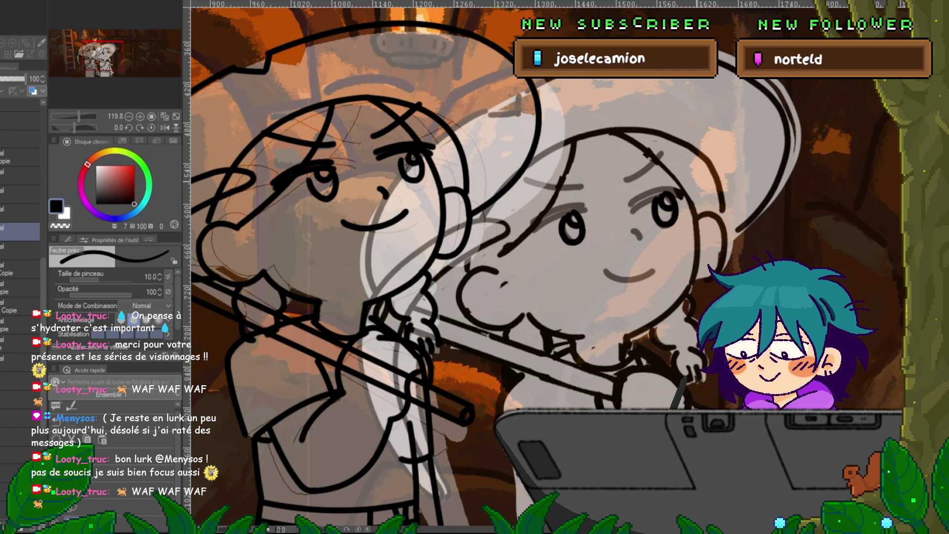
Lasso the newly inked right eye and start a free transform on it.
key("m")
left_click_drag(667, 184, 657, 232)
key("ctrl+t")
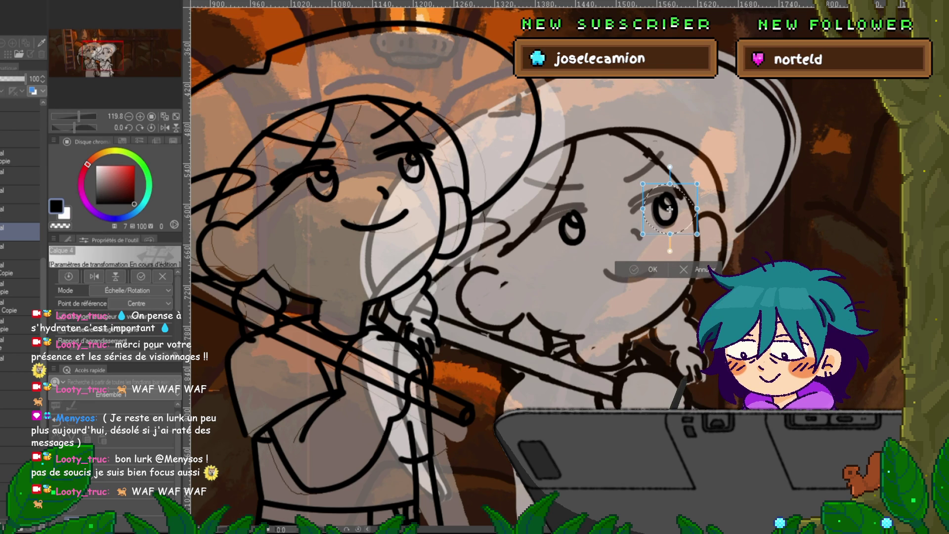
Move the redrawn eyes onto the left girl's face.
key("Return")
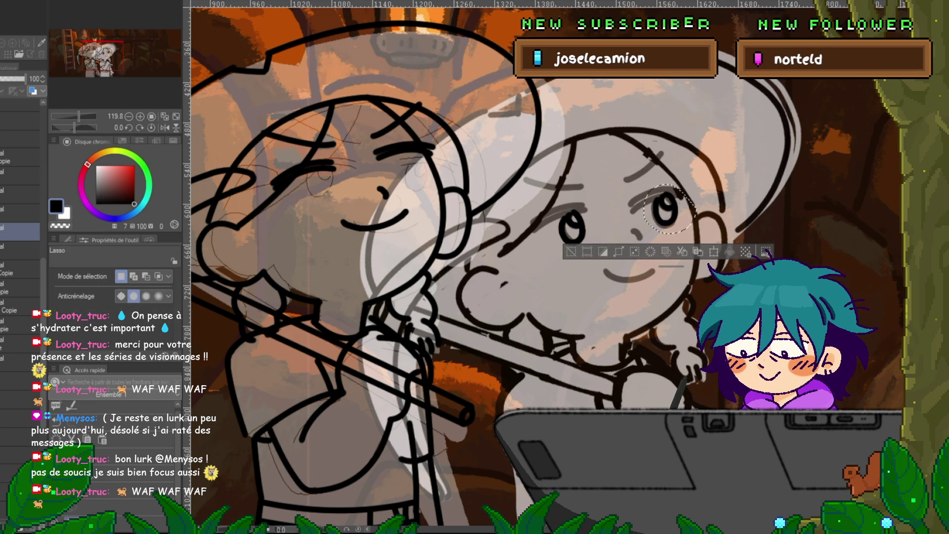
key("ctrl+t")
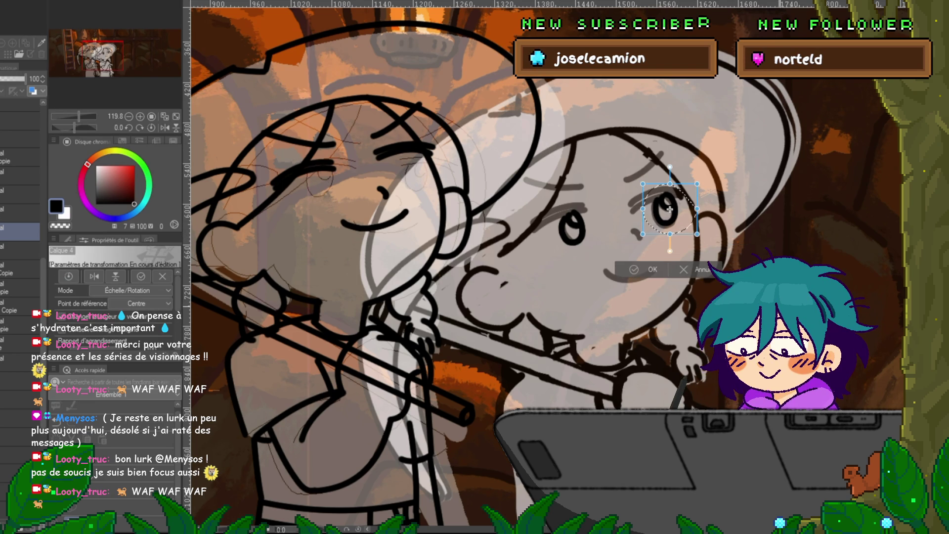
key("Return")
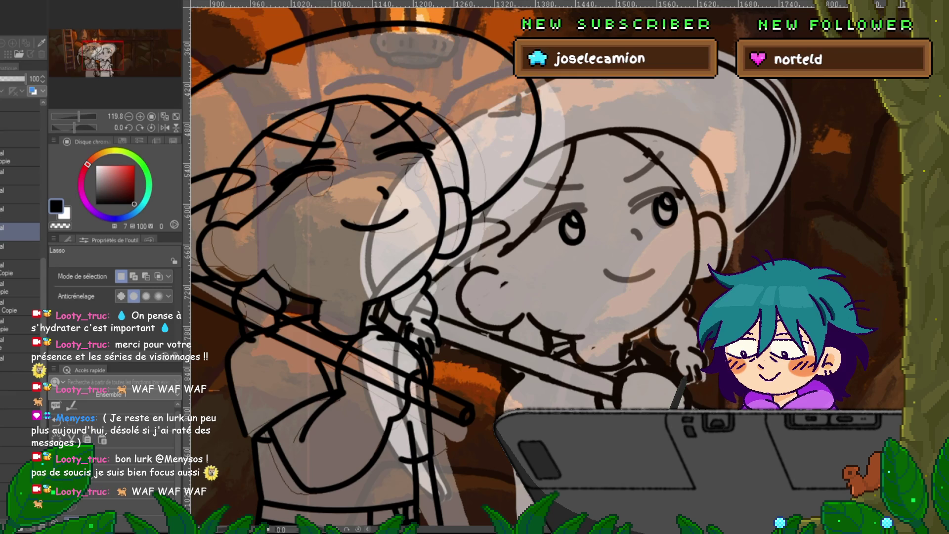
key("ctrl+t")
left_click_drag(617, 218, 366, 173)
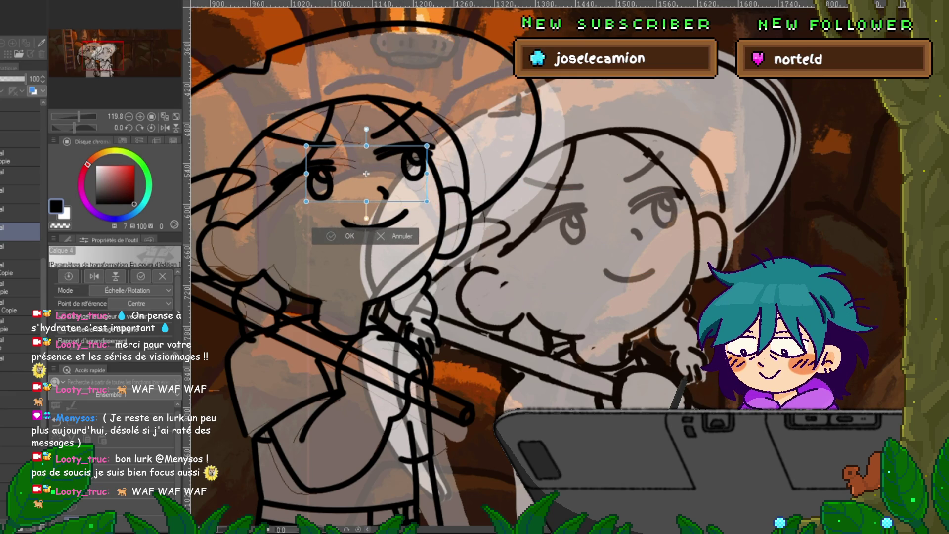
key("Return")
Transform three face layers together, then lasso the left girl's mouth.
scroll(366, 173, "down", 5)
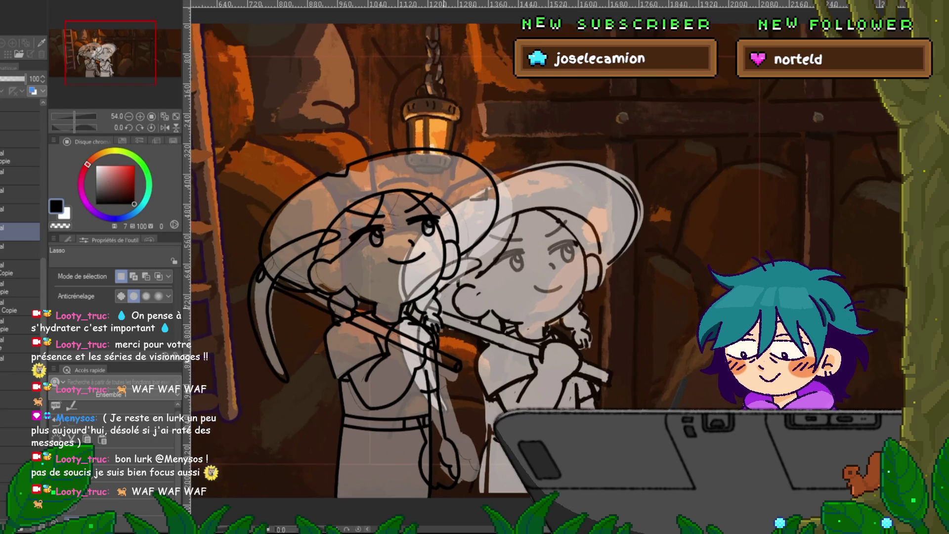
scroll(391, 296, "up", 3)
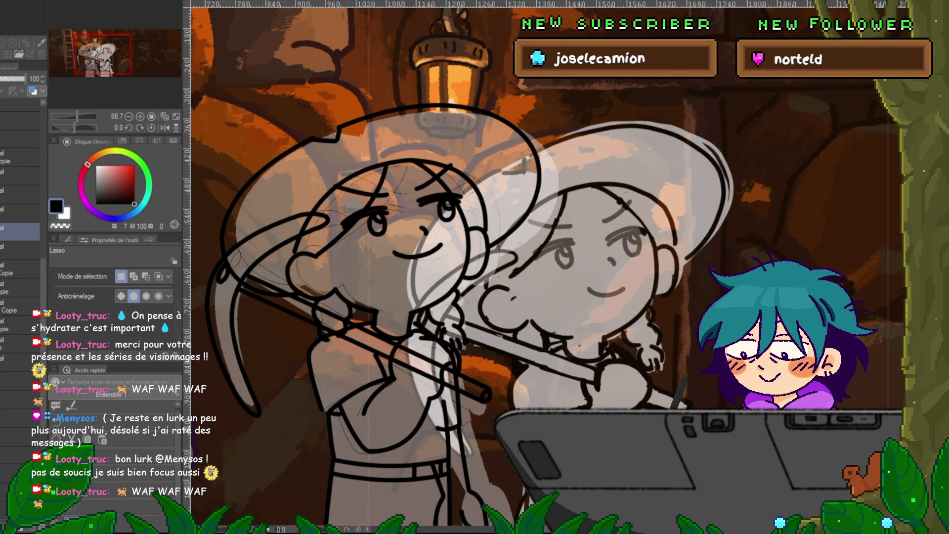
left_click(19, 212, "ctrl")
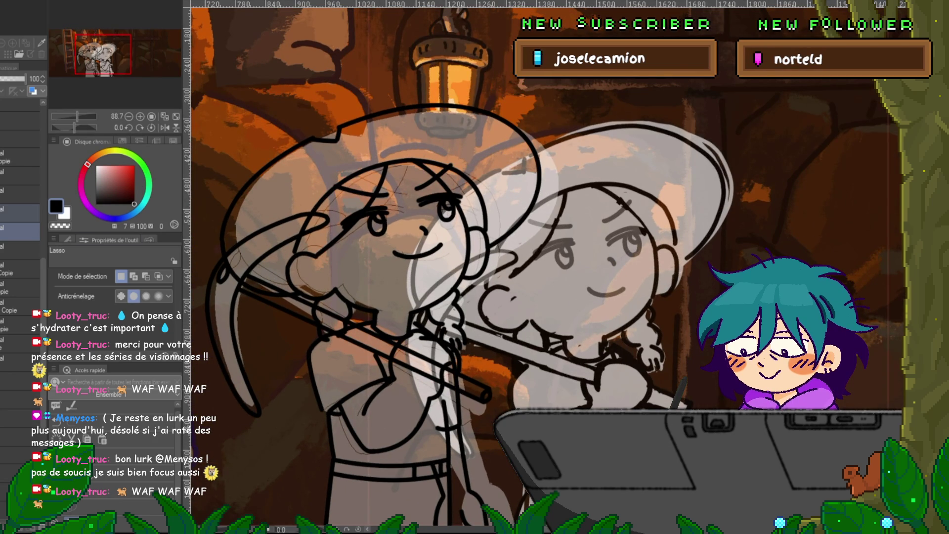
left_click(20, 250, "ctrl")
key("ctrl+t")
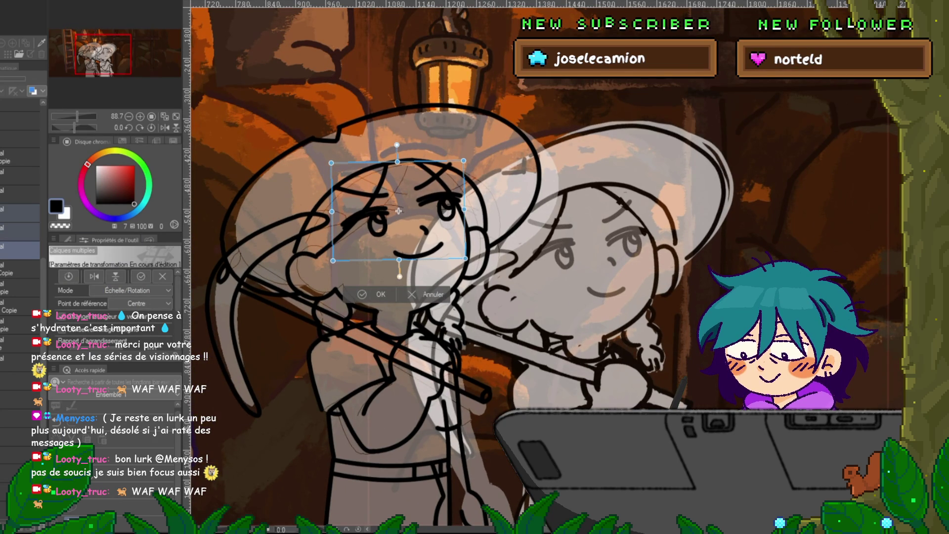
key("Return")
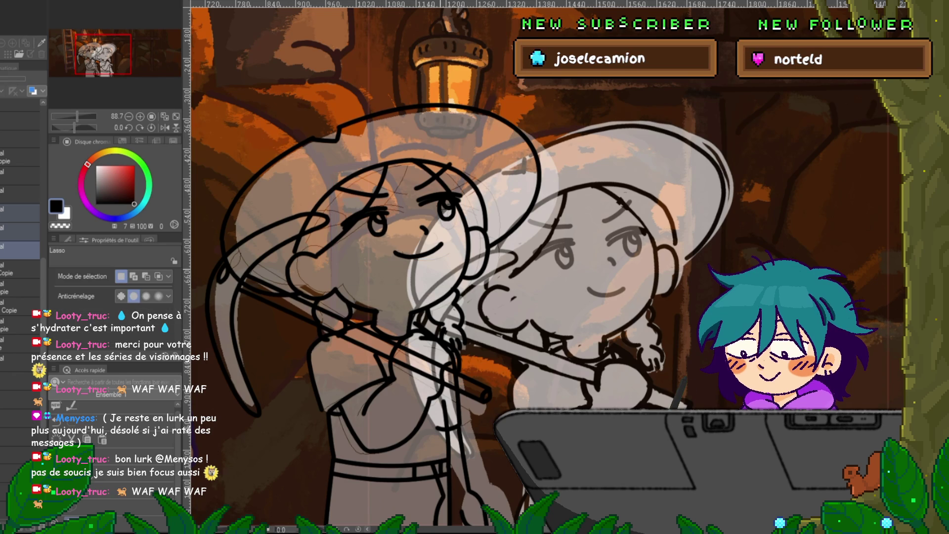
left_click_drag(390, 231, 417, 260)
Transform the lassoed mouth, then deselect and preview the line art without the sketch.
key("ctrl+t")
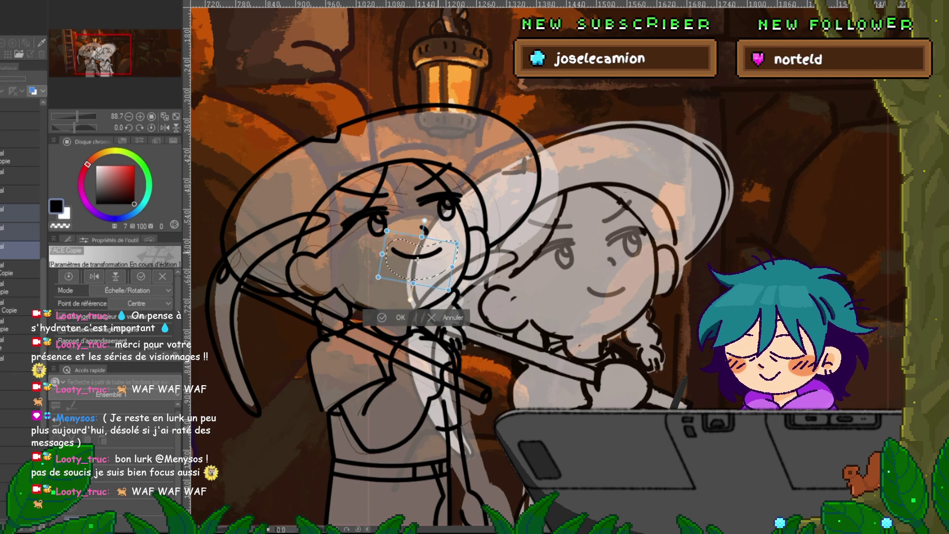
key("Return")
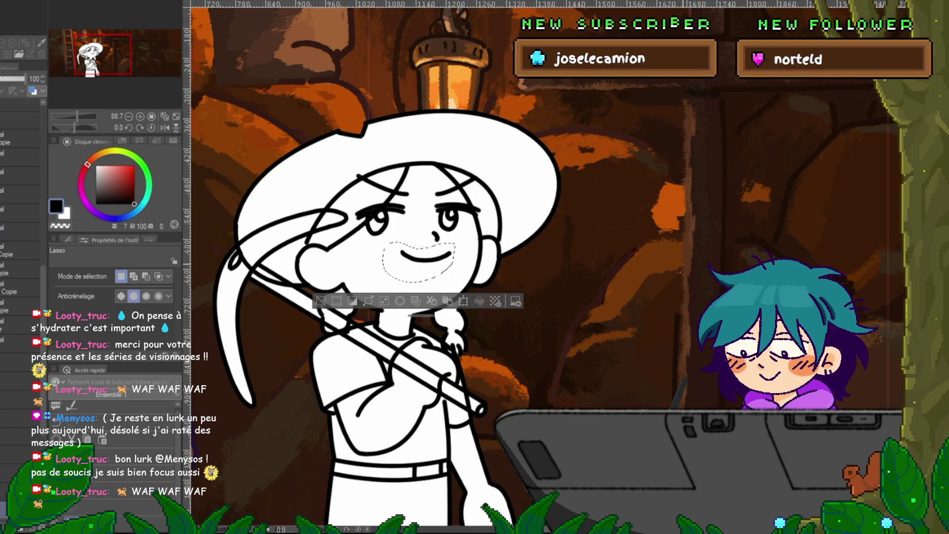
left_click(20, 230)
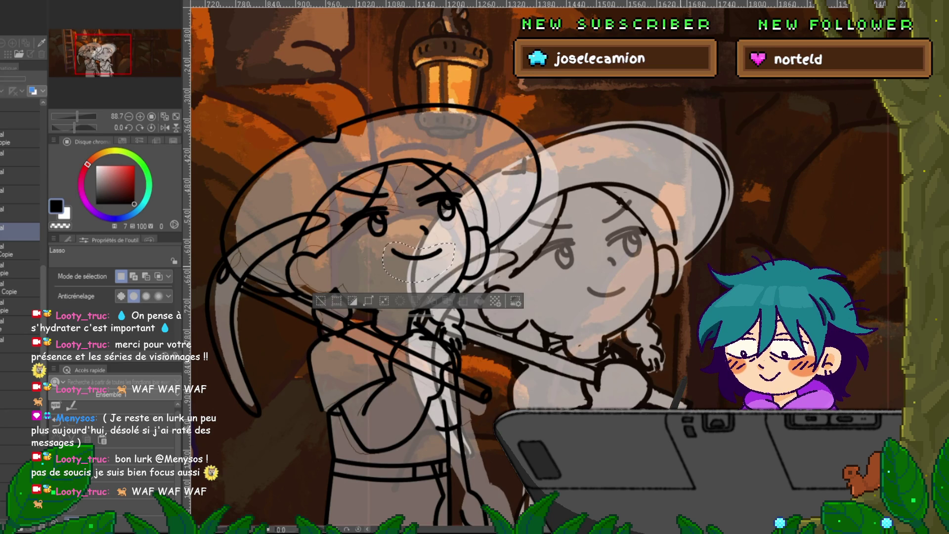
key("ctrl+d")
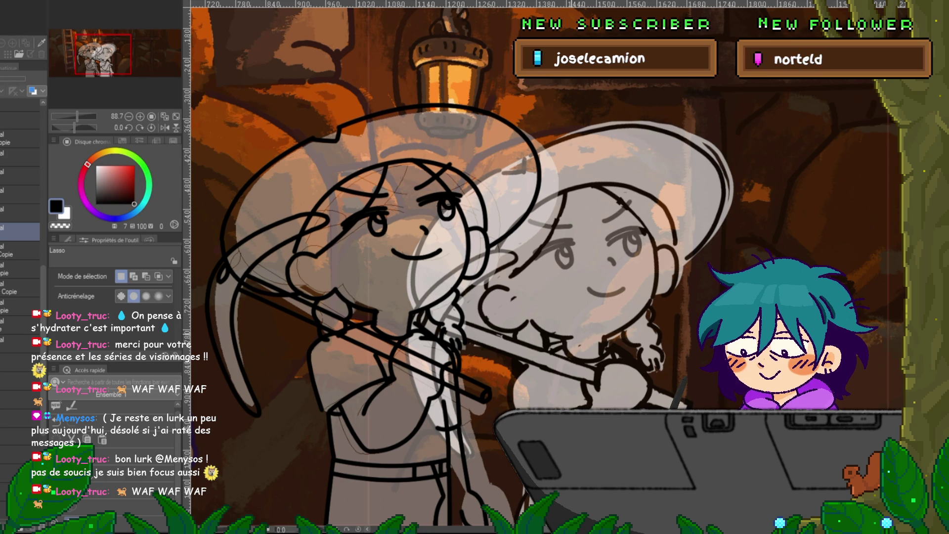
key("ctrl+h")
key("ctrl+h")
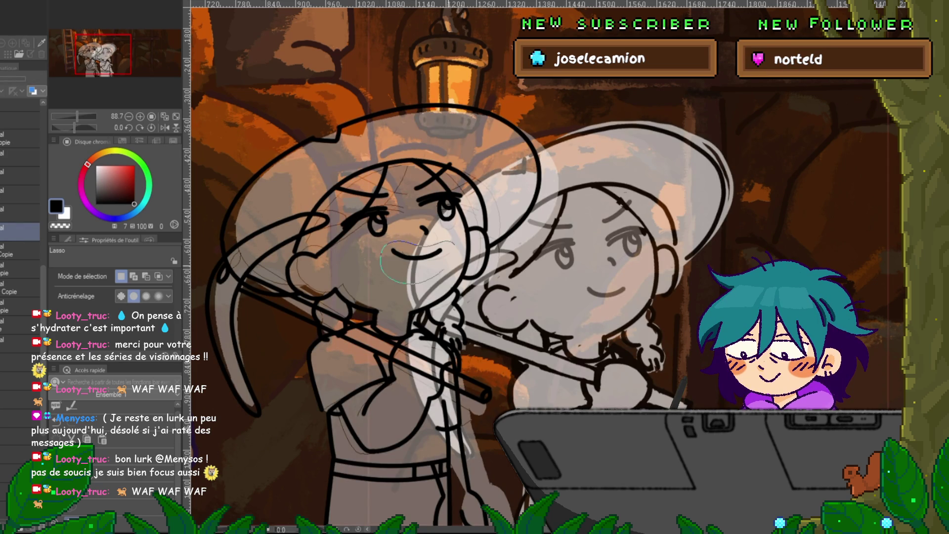
Re-lasso the mouth on its layer and shrink it slightly.
left_click_drag(411, 283, 451, 247)
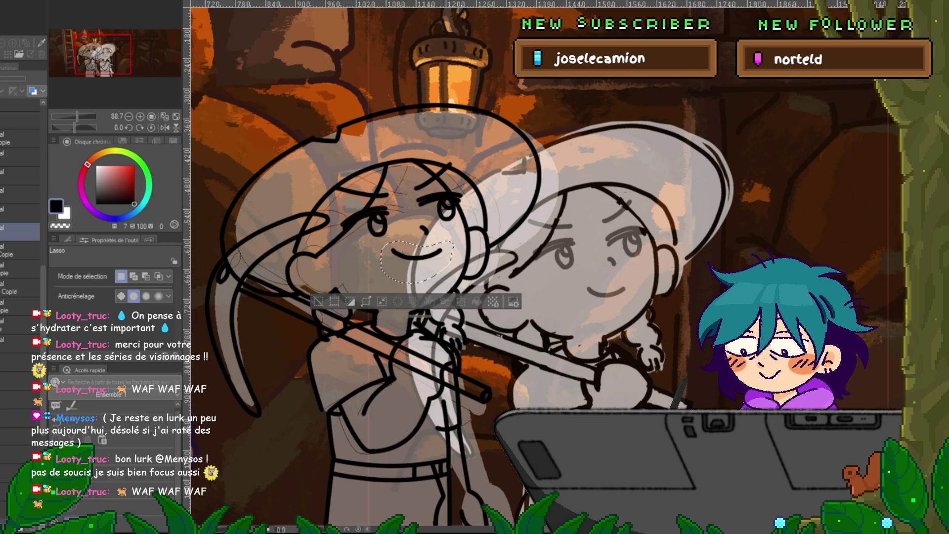
left_click(20, 212)
left_click(20, 194)
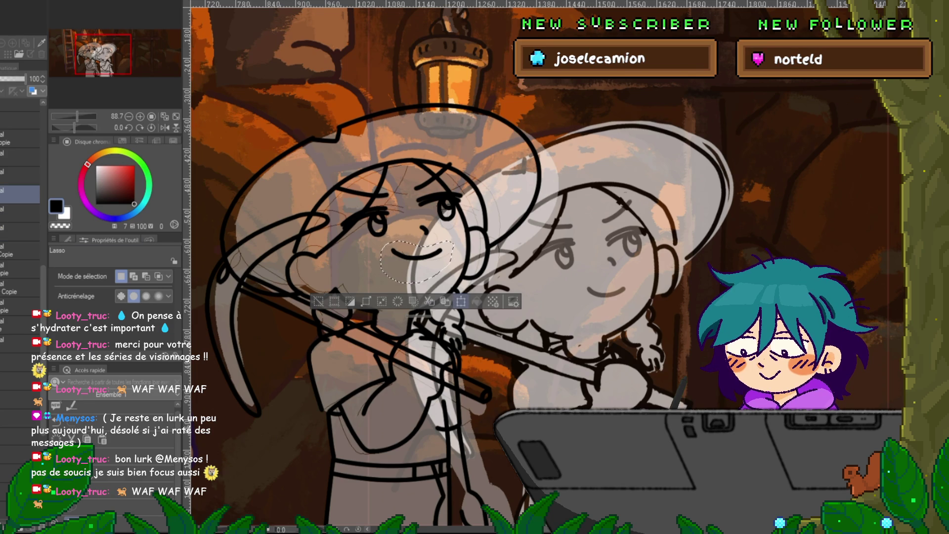
key("ctrl+t")
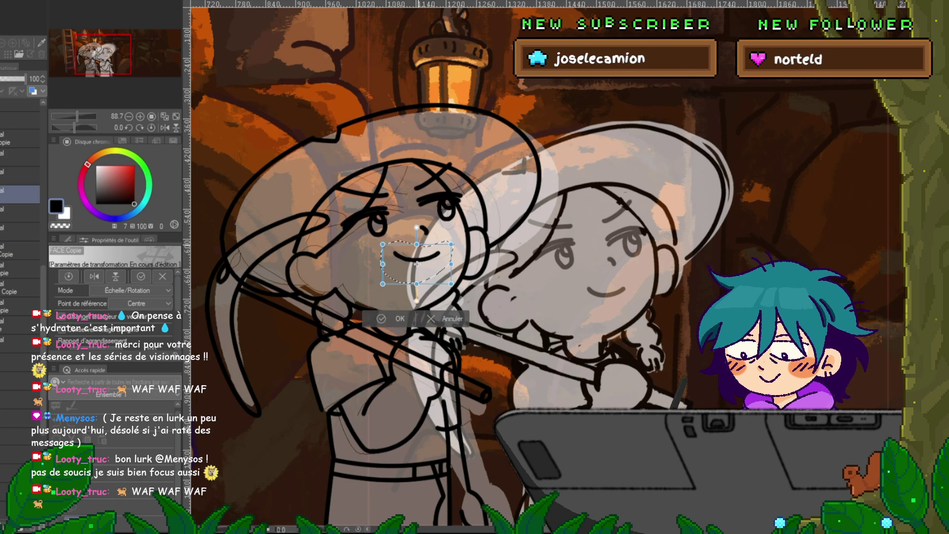
left_click_drag(453, 241, 418, 265)
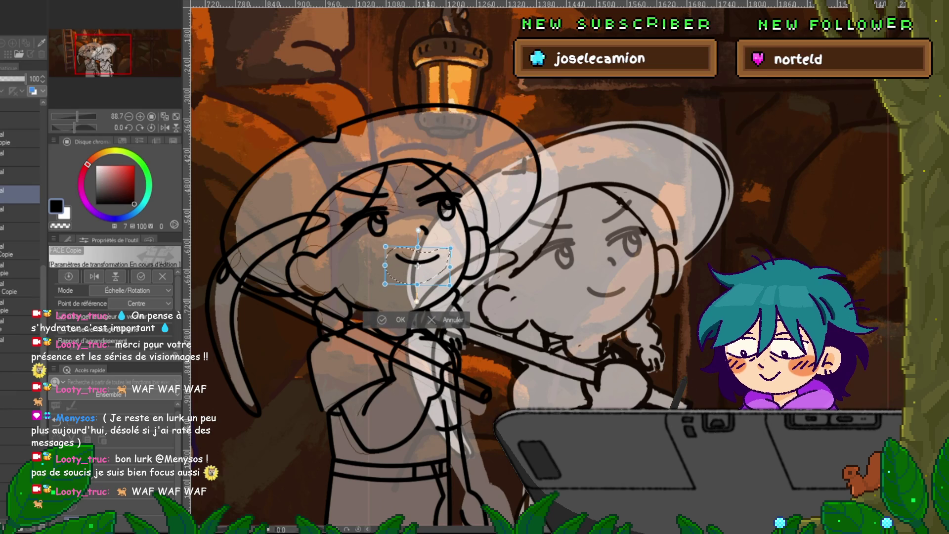
key("Return")
Hide the sketch layers to view the clean line art, zoomed out.
left_click(20, 194)
left_click(20, 194)
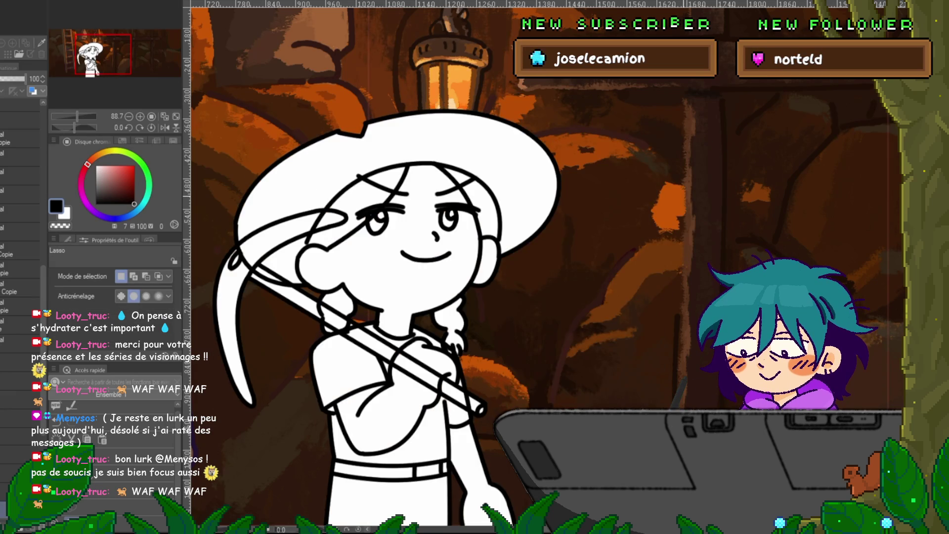
left_click(19, 193)
key("ctrl+minus")
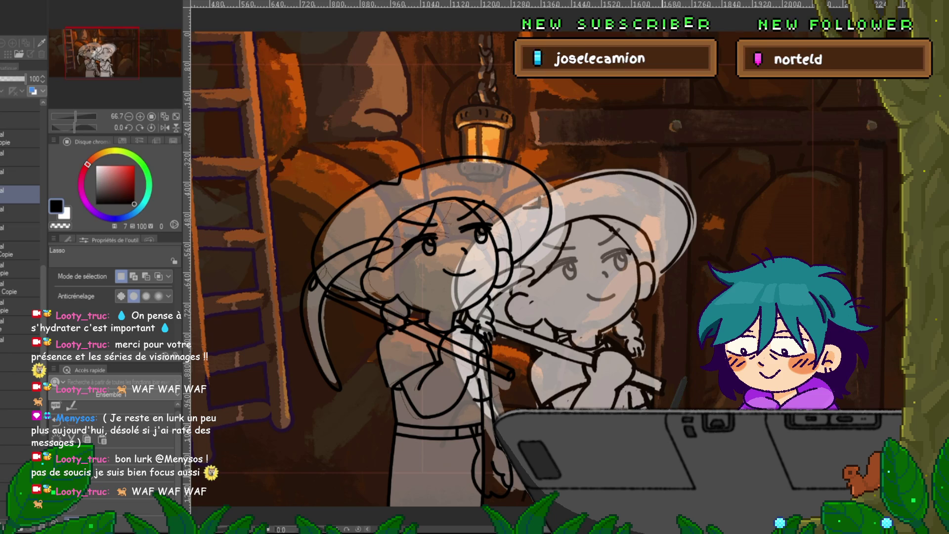
Reposition the left girl's head area by transforming the selected layers together.
left_click_drag(494, 267, 420, 267)
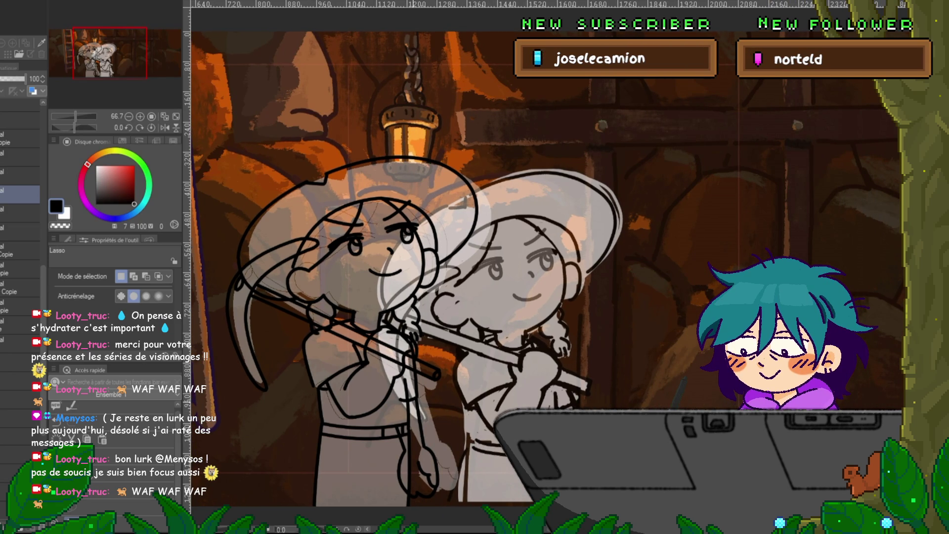
key("space")
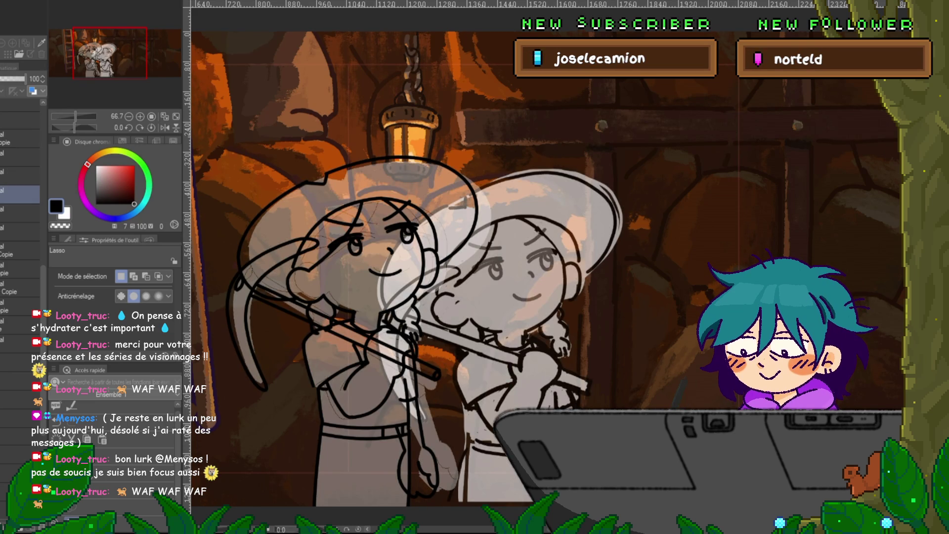
left_click(20, 227, "shift")
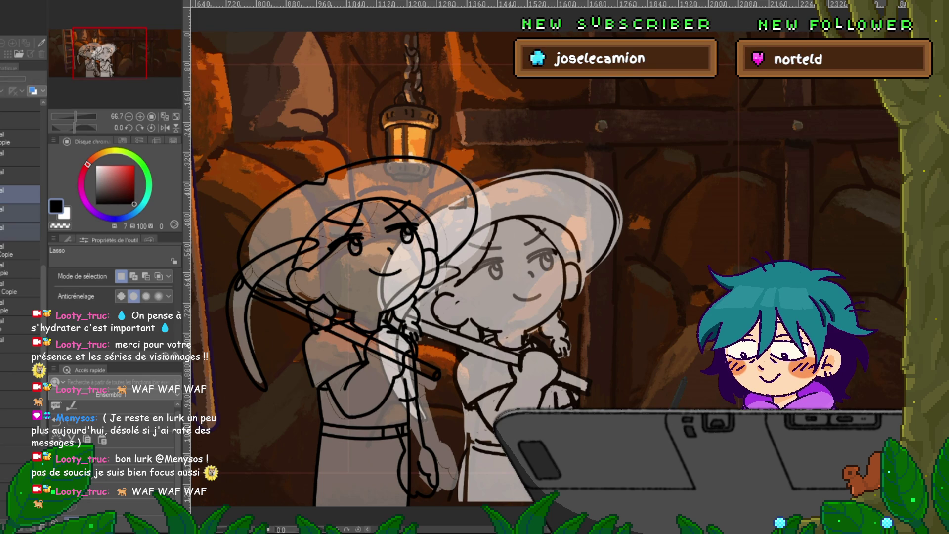
key("ctrl+t")
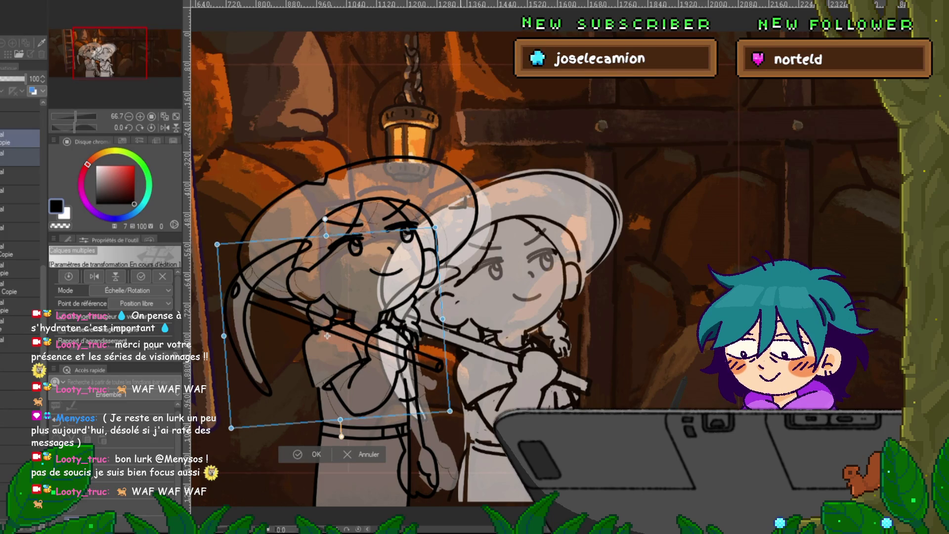
key("Return")
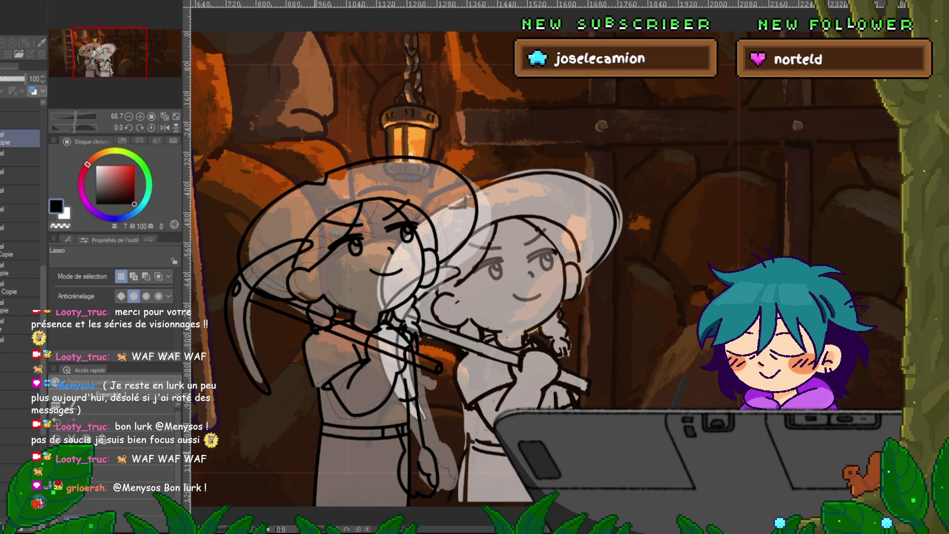
key("ctrl+minus")
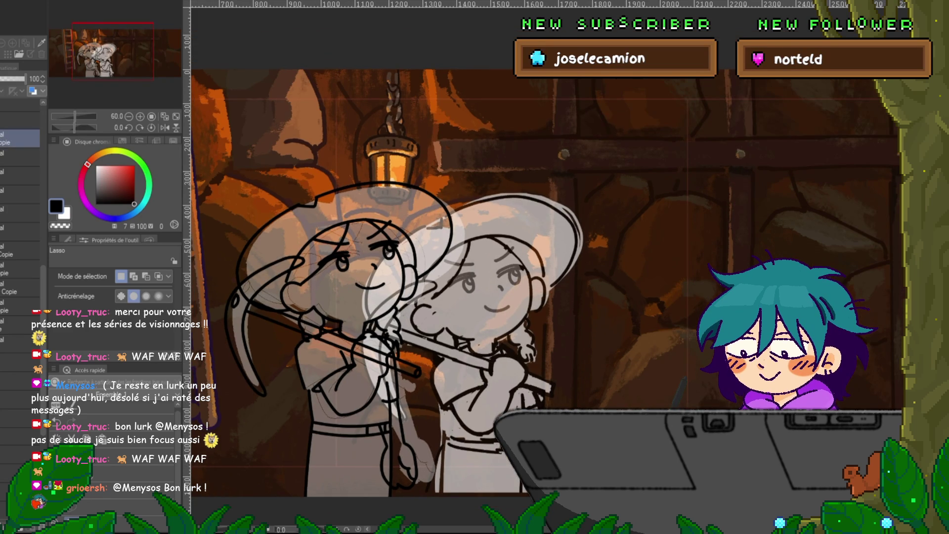
Rotate the four figure layers counter-clockwise around a pivot at the neck.
left_click(20, 194)
left_click(20, 250, "shift")
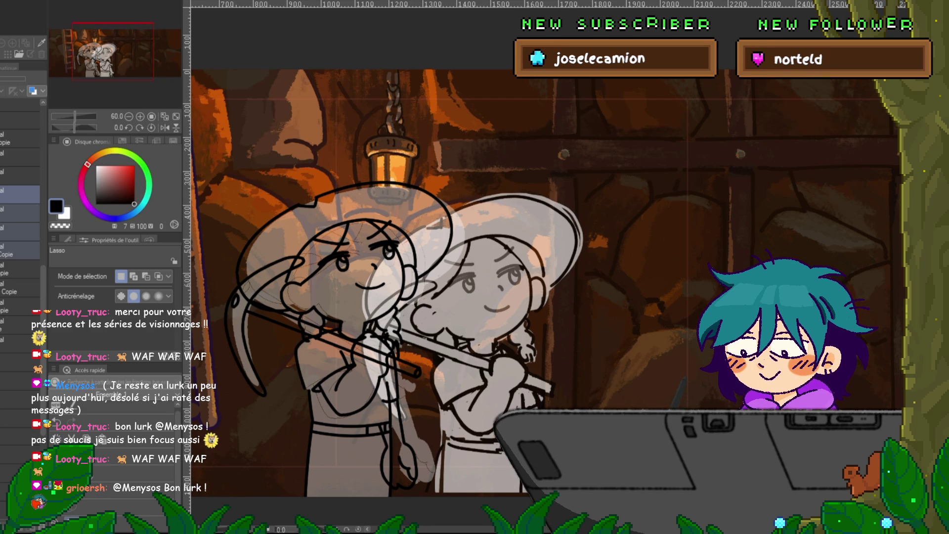
key("ctrl+t")
left_click_drag(349, 285, 353, 337)
left_click_drag(420, 276, 418, 274)
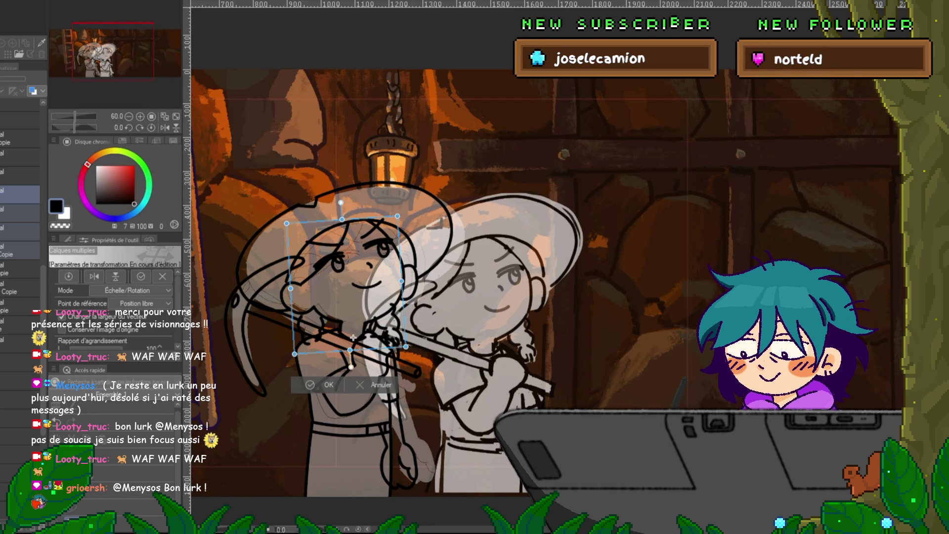
key("Return")
Tilt the head on the layer above counter-clockwise, then return to the Copie line art layer.
left_click(20, 176)
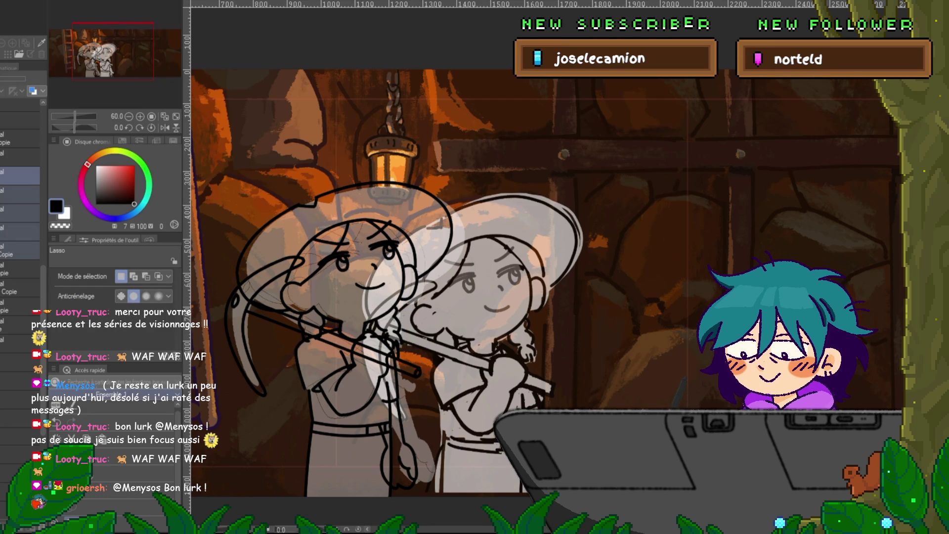
key("ctrl+t")
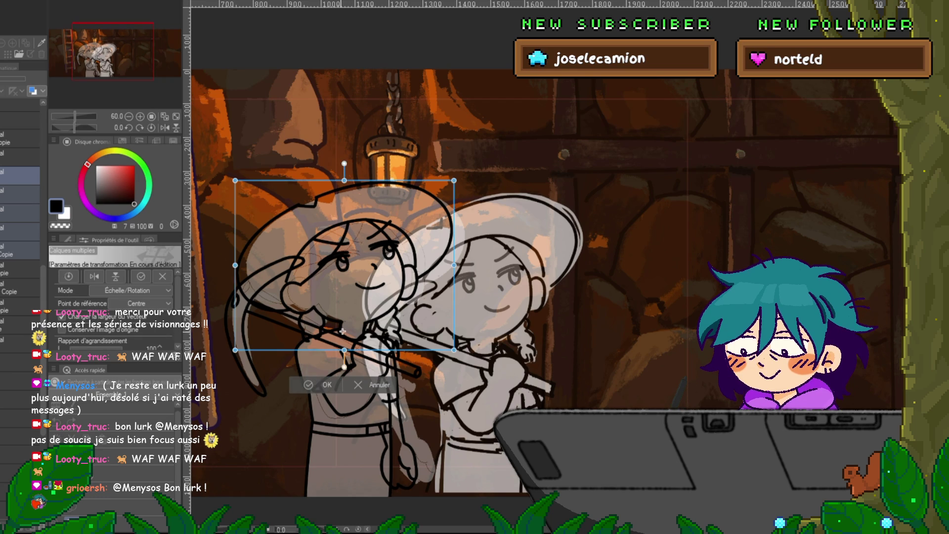
left_click_drag(469, 168, 462, 163)
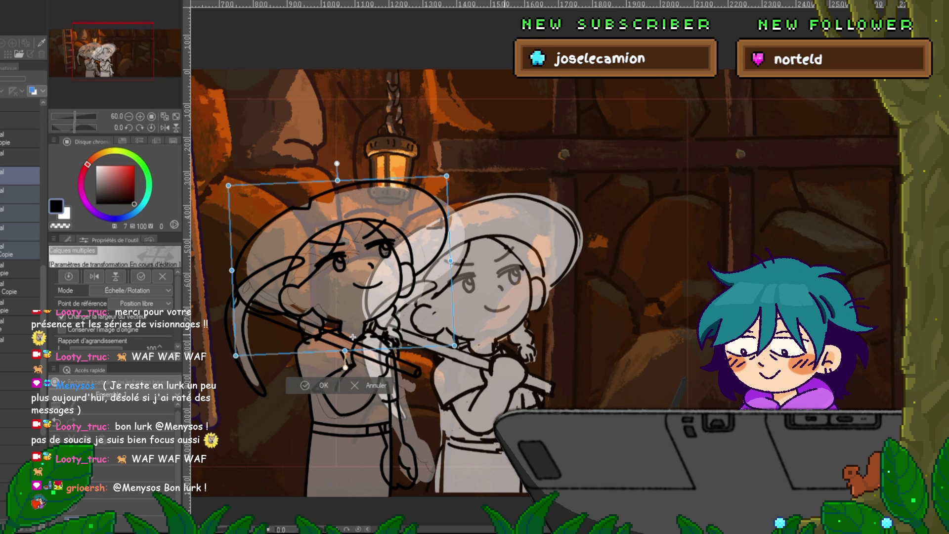
key("Return")
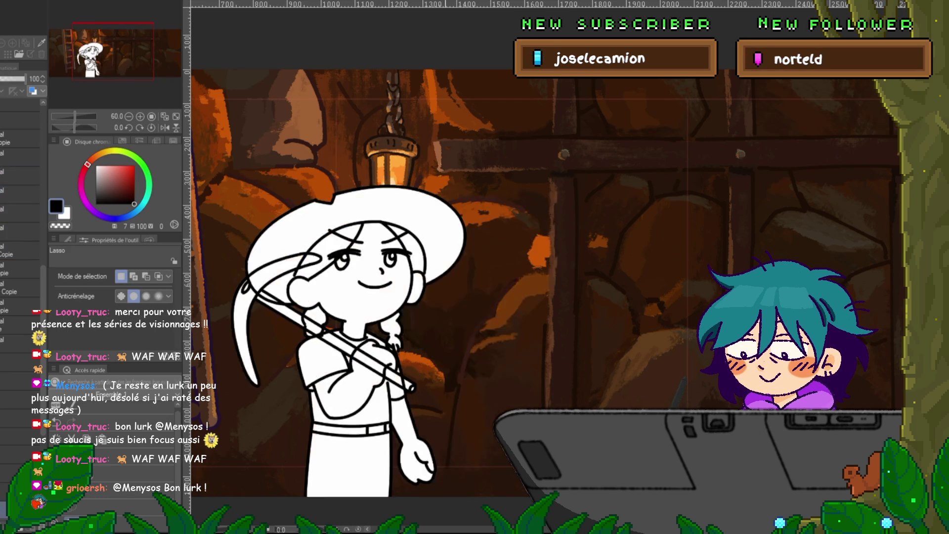
left_click(20, 250)
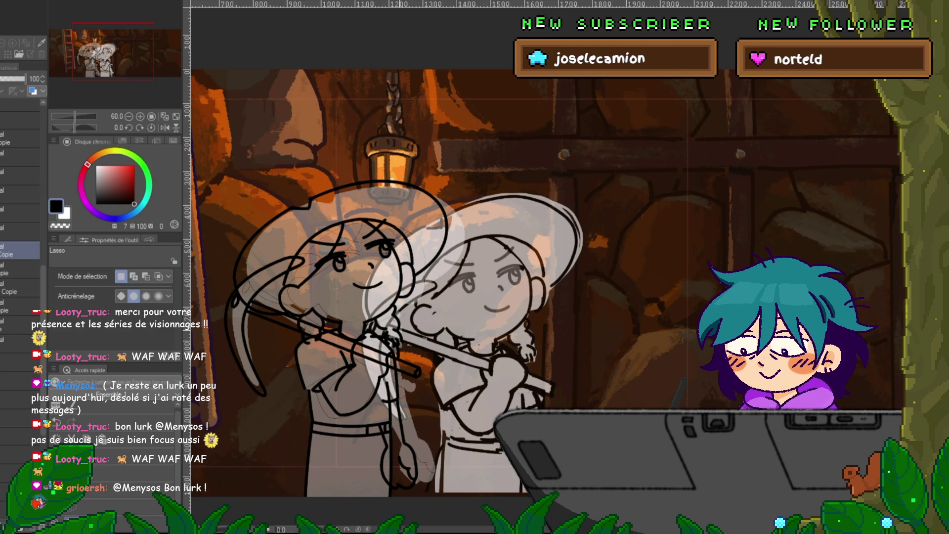
Rotate the left girl's hand and pickaxe handle clockwise.
left_click_drag(391, 292, 395, 289)
key("ctrl+t")
left_click_drag(393, 394, 376, 394)
key("Return")
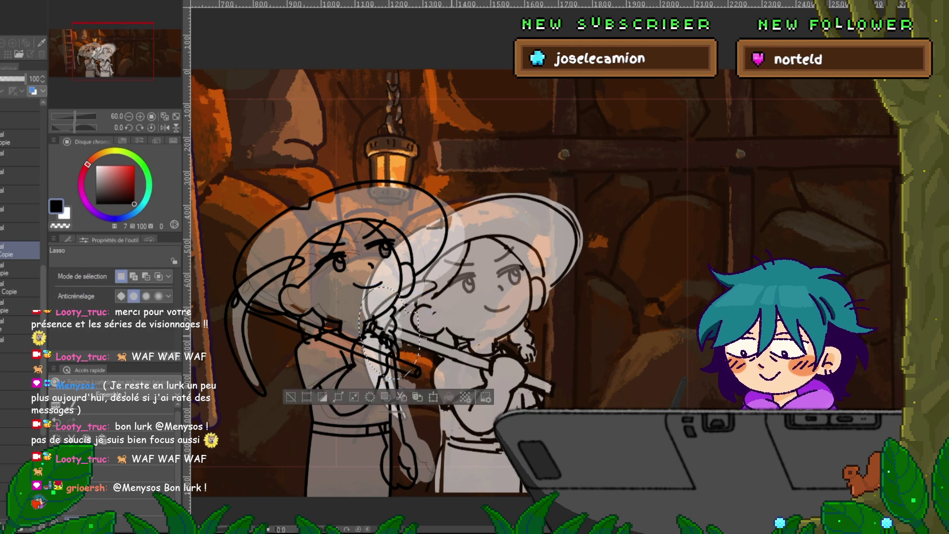
Lasso the hand alone and adjust its position.
left_click_drag(336, 308, 316, 294)
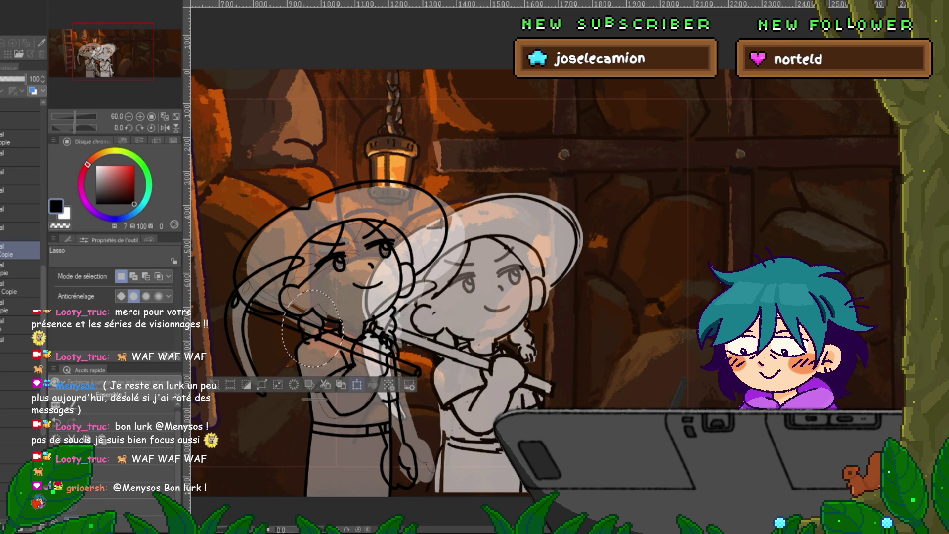
key("ctrl+t")
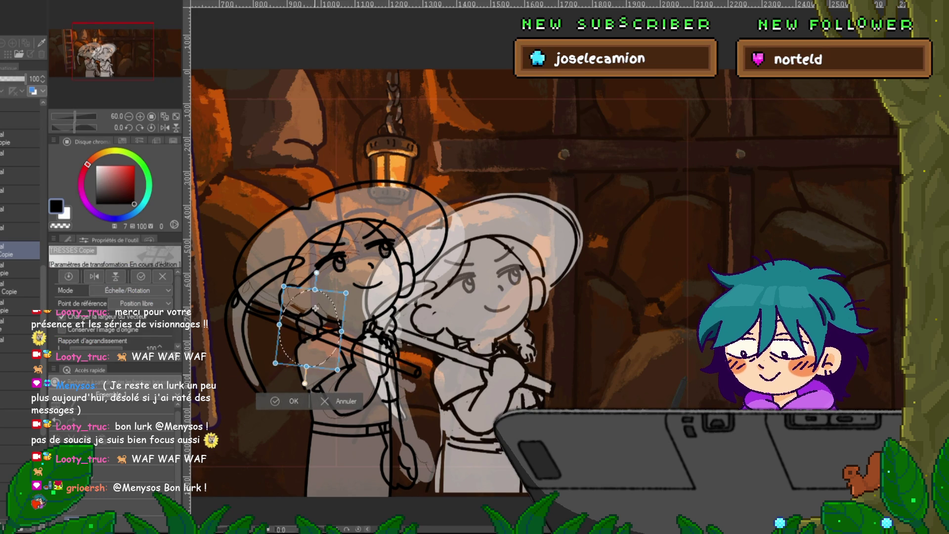
key("Return")
key("v")
key("v")
key("v")
key("v")
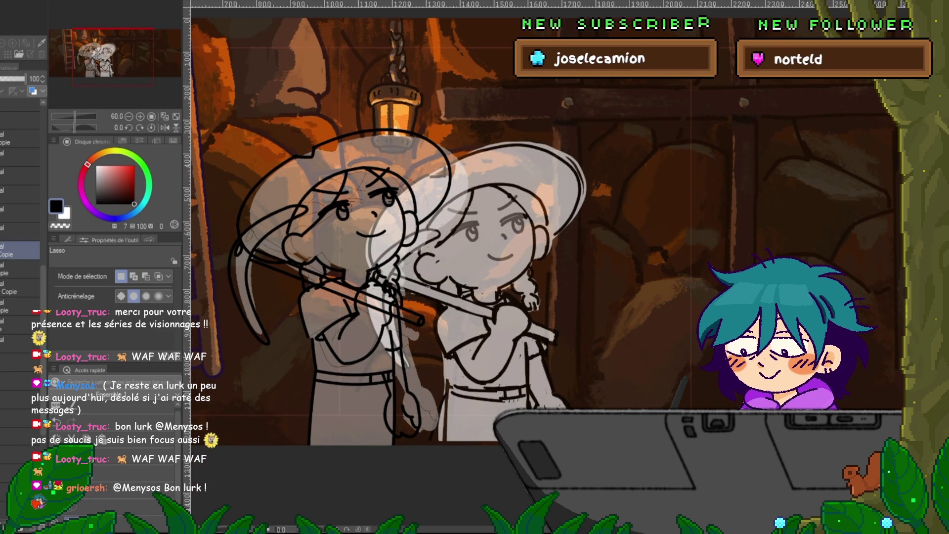
Add a new top layer and remove the grey fill from the 36% opacity layer.
left_click(20, 135)
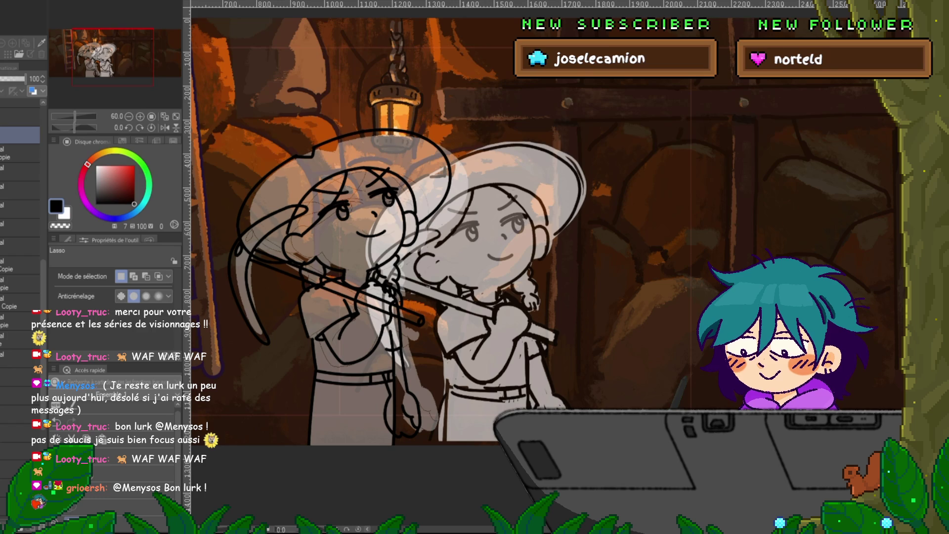
scroll(20, 208, "down", 2)
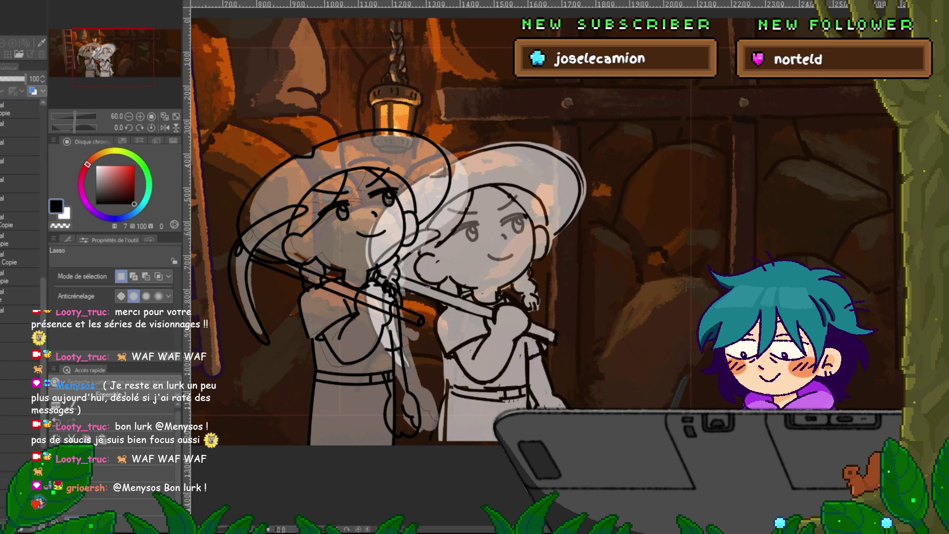
scroll(20, 208, "down", 2)
scroll(20, 207, "up", 2)
scroll(20, 208, "up", 2)
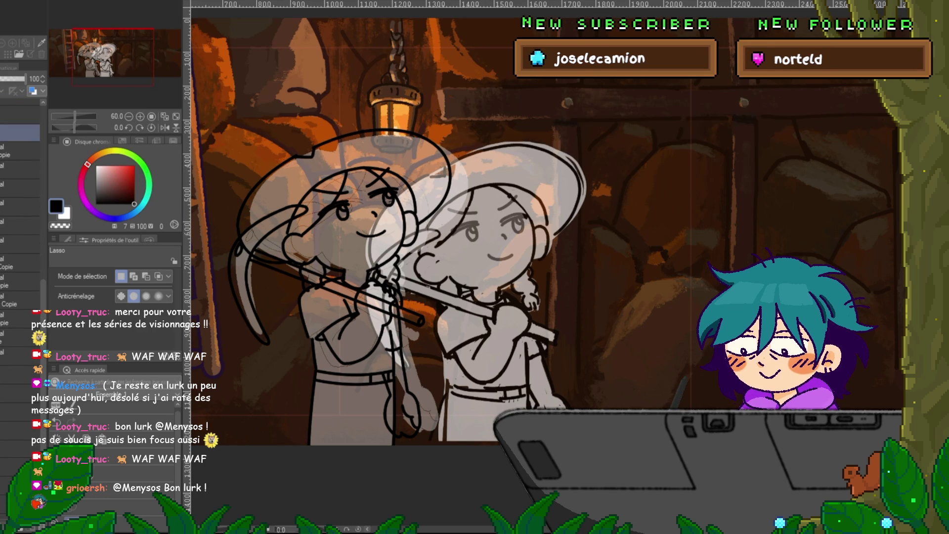
left_click(20, 374)
scroll(19, 208, "down", 4)
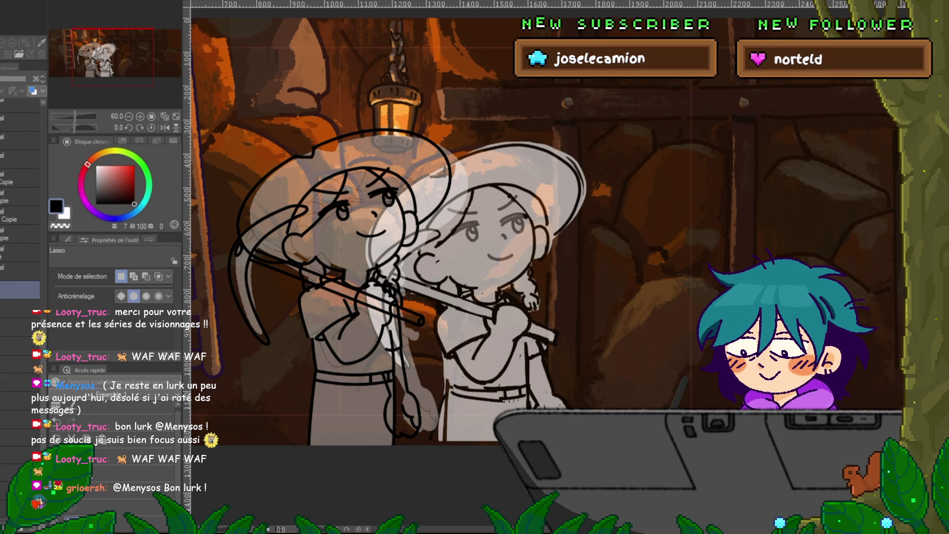
key("Delete")
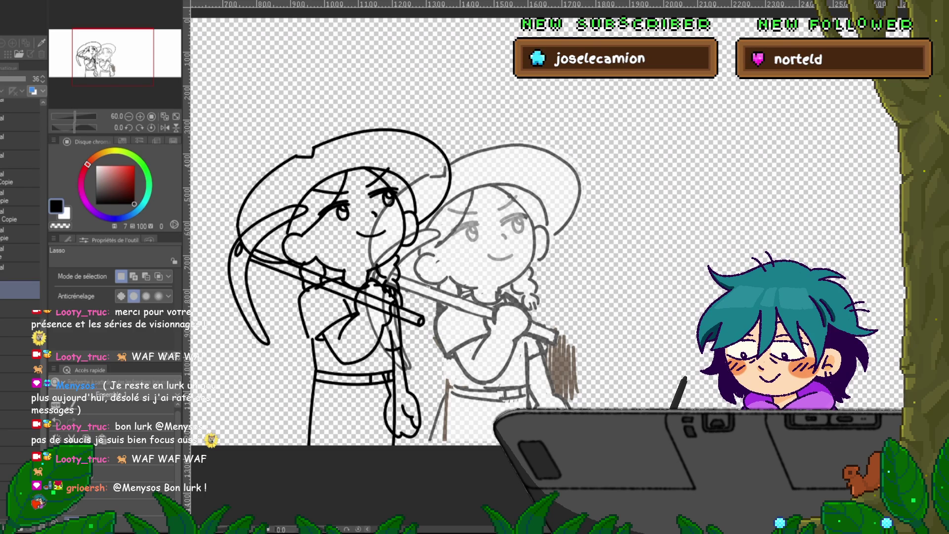
Enclose the left girl's outline with the Enclose and Fill tool to fill her silhouette grey.
scroll(20, 296, "up", 5)
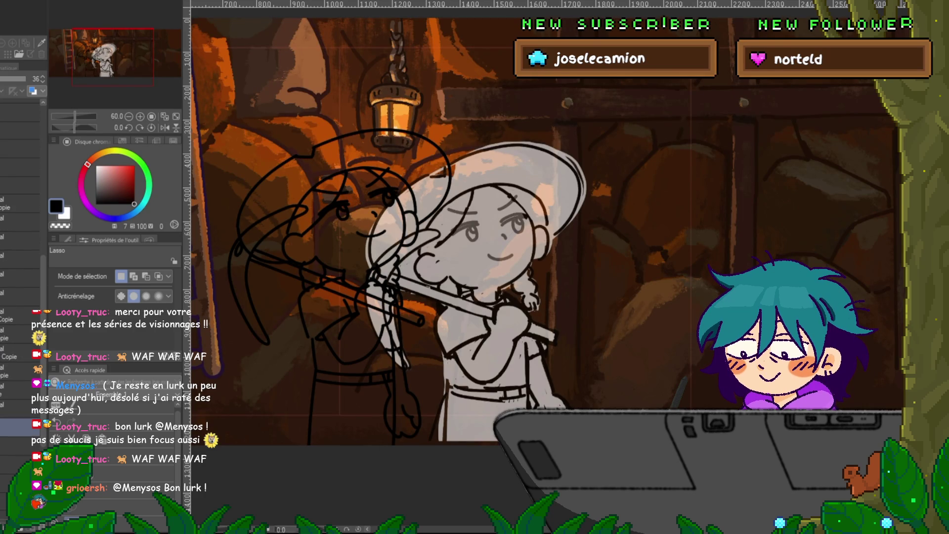
scroll(20, 297, "down", 5)
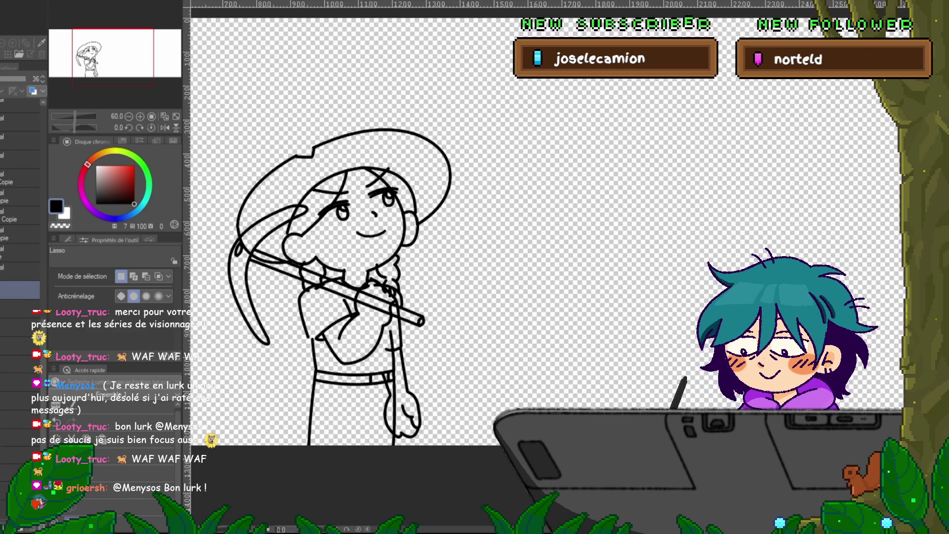
key("g")
mouse_move(479, 146)
left_mouse_down()
mouse_move(468, 115)
mouse_move(487, 158)
left_mouse_up()
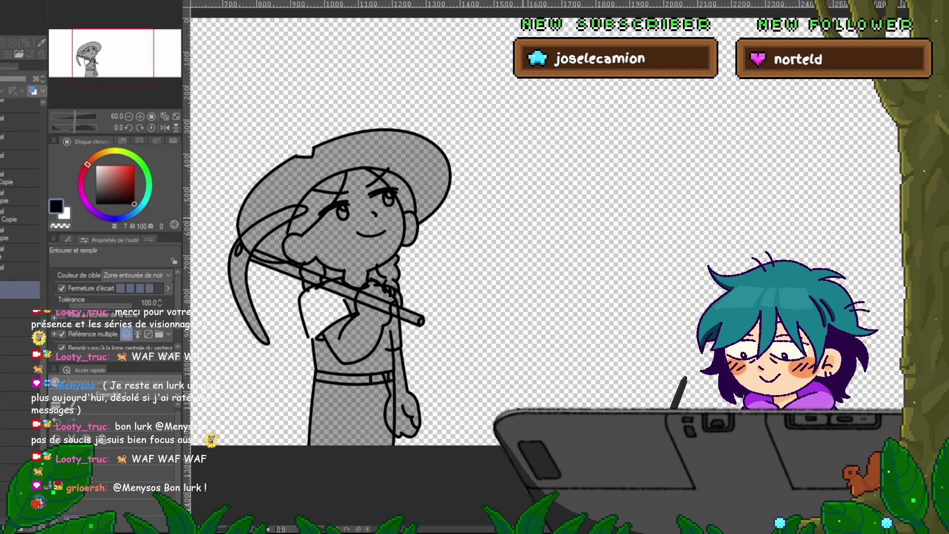
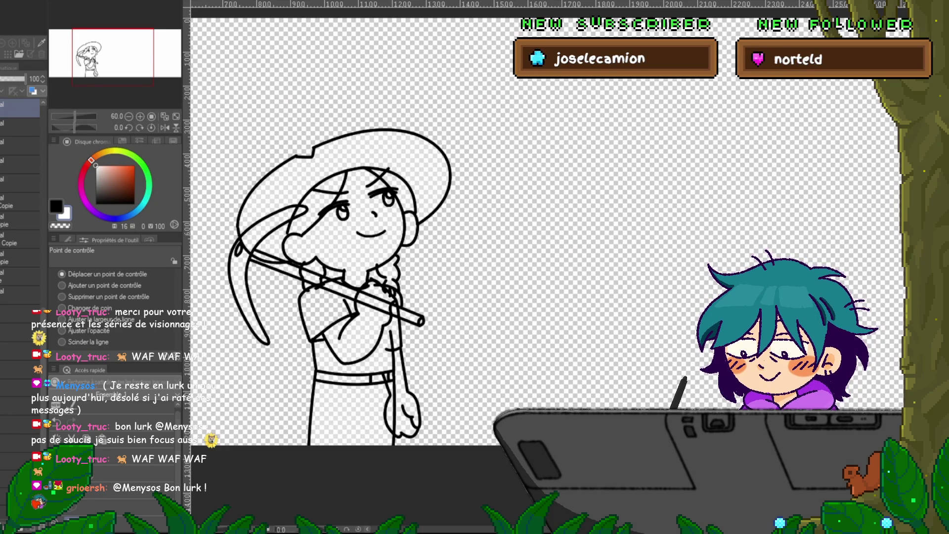
On the fill layer under the line art, fill the girl's hat, face and body white with Enclose and Fill.
left_click(20, 313)
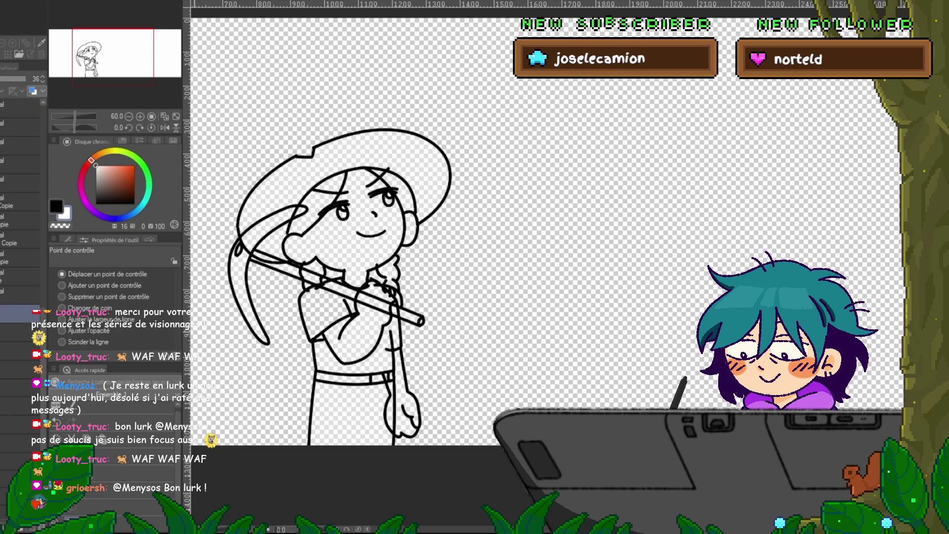
key("g")
left_click_drag(321, 94, 316, 99)
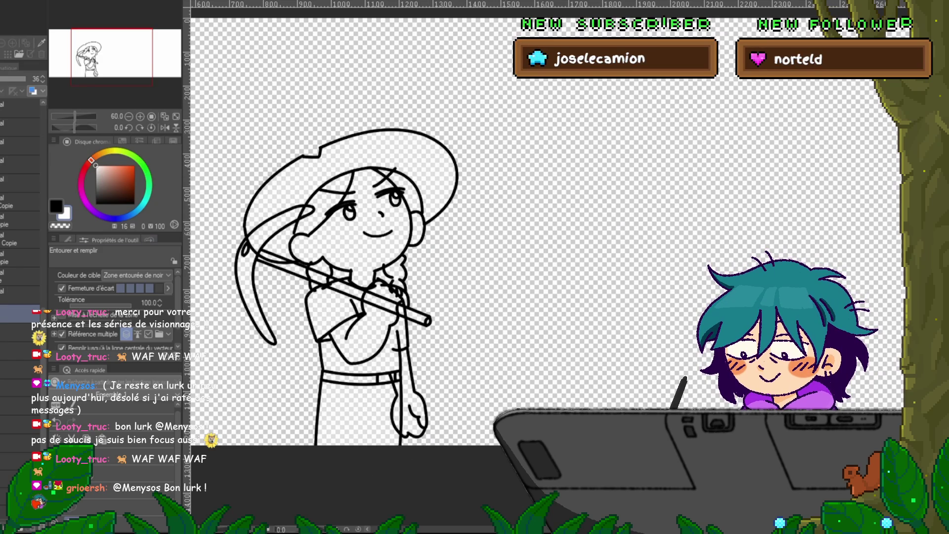
scroll(20, 247, "up", 3)
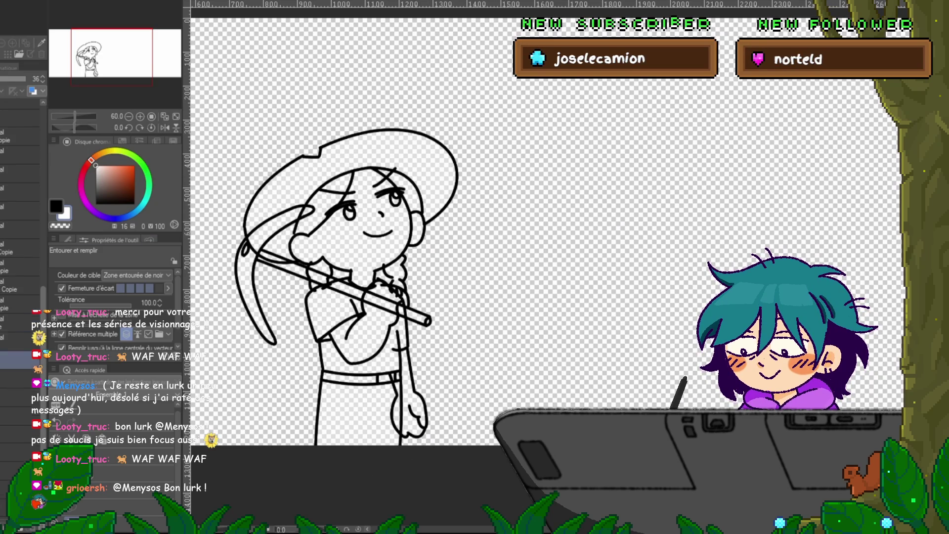
scroll(20, 247, "down", 3)
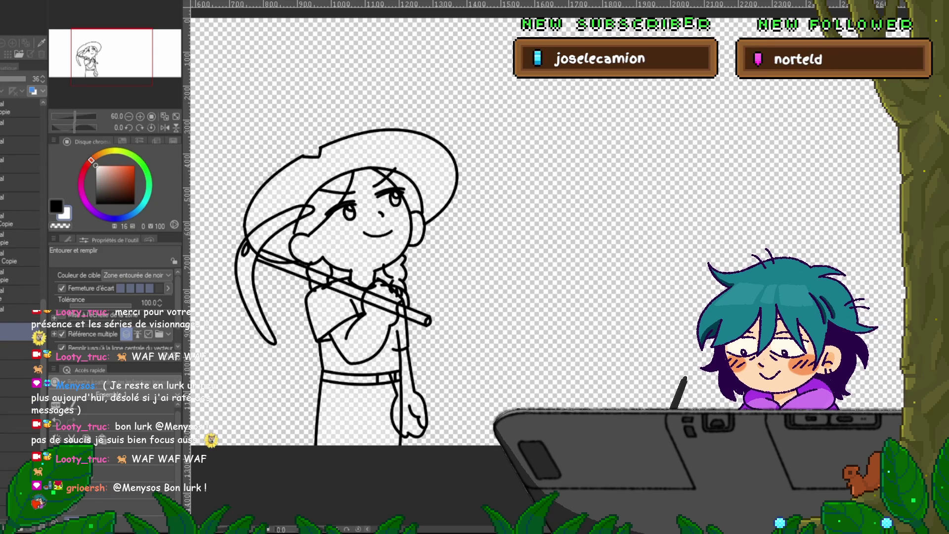
left_click_drag(247, 227, 252, 232)
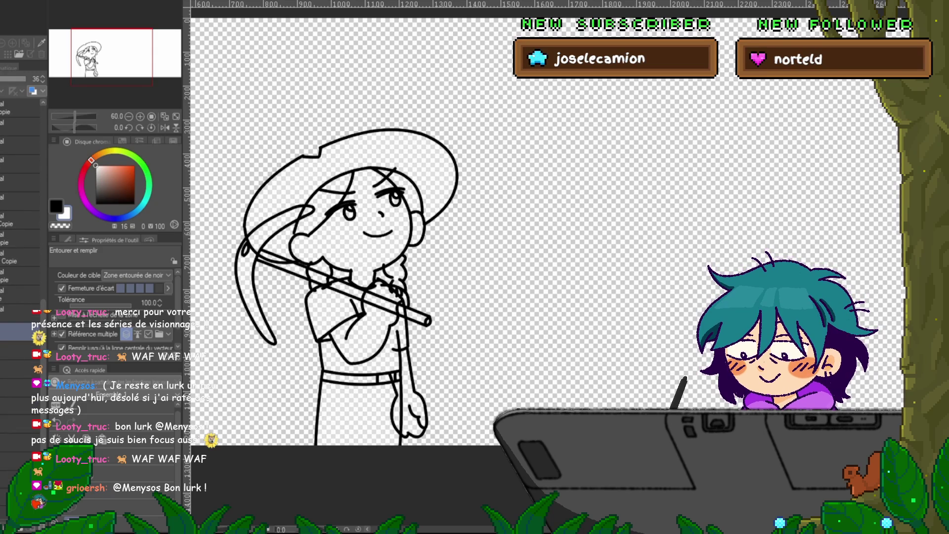
left_click_drag(296, 435, 301, 429)
scroll(20, 297, "down", 2)
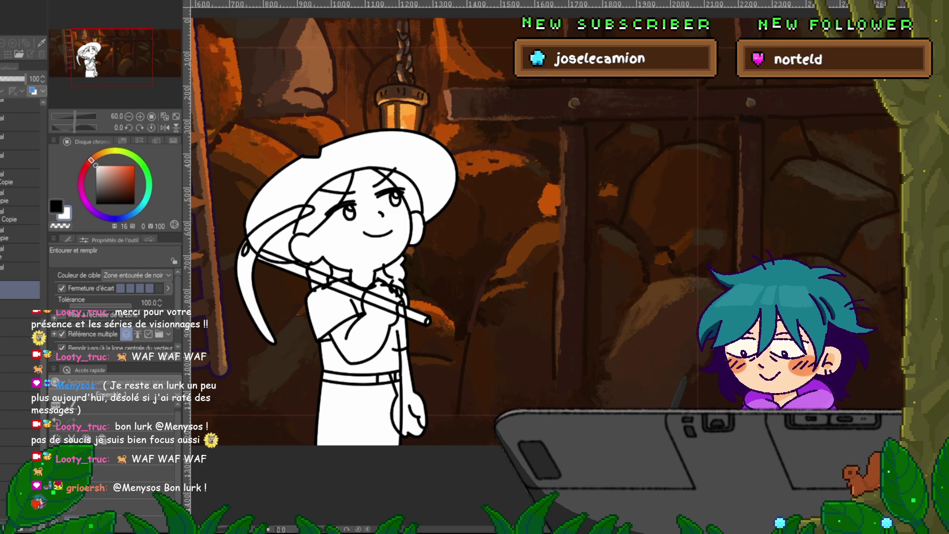
Lasso the small gap at the girl's neck and delete its white fill.
scroll(405, 287, "up", 3)
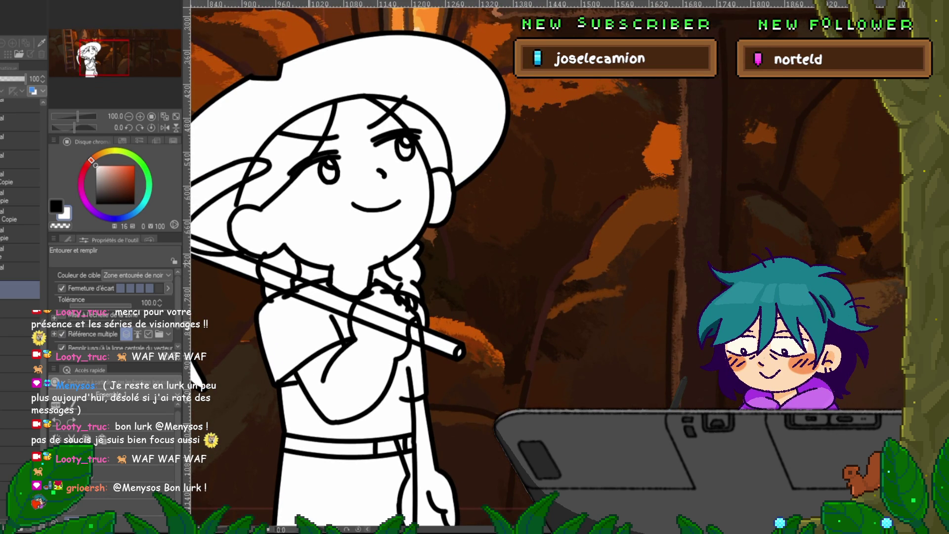
key("m")
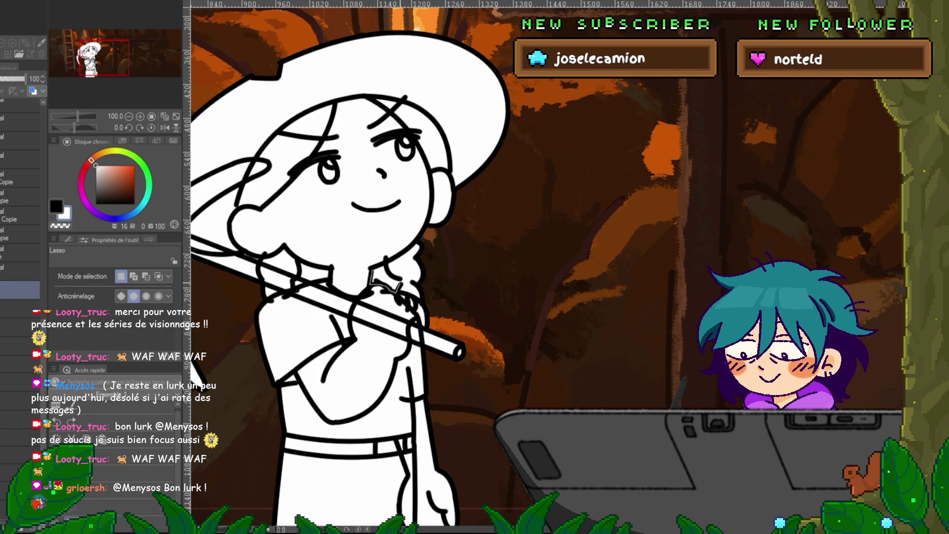
left_click_drag(401, 285, 370, 277)
key("alt+BackSpace")
key("ctrl+d")
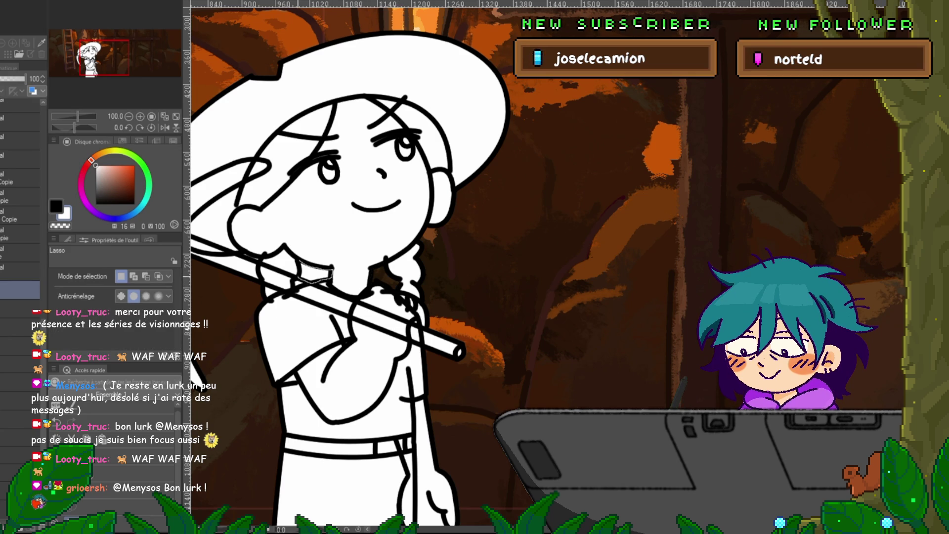
key("Delete")
key("ctrl+d")
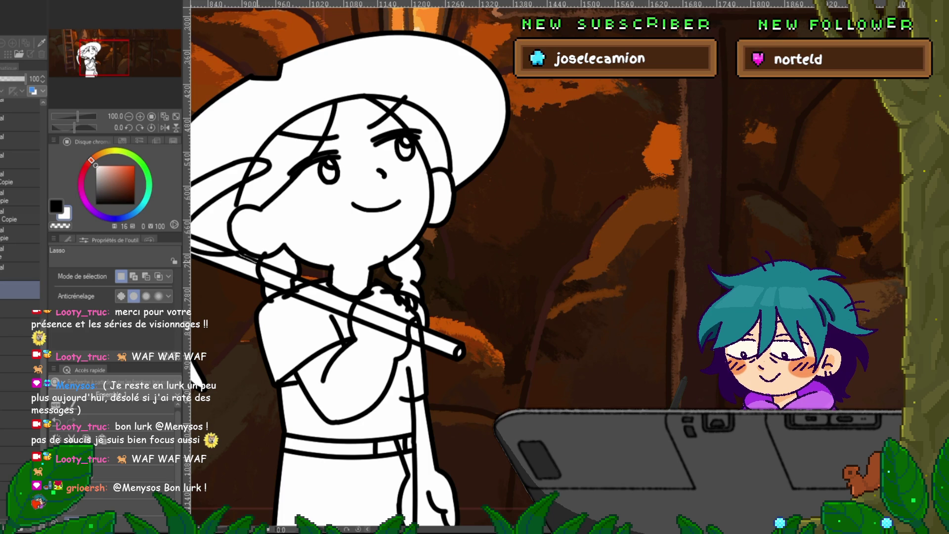
key("ctrl+z")
key("ctrl+y")
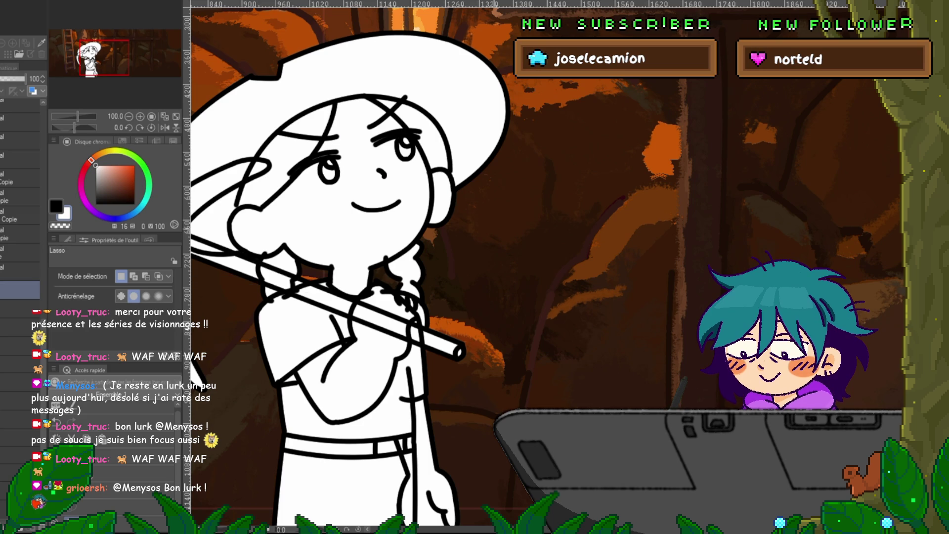
Compare the current and alternate head-and-pickaxe poses by toggling undo and redo.
left_click_drag(375, 277, 425, 225)
key("ctrl+z")
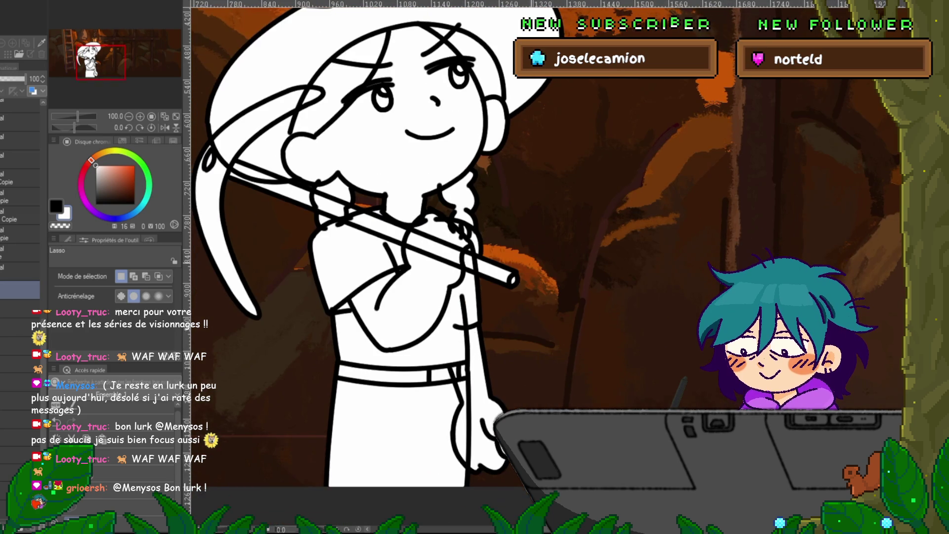
scroll(375, 257, "down", 2)
key("ctrl+y")
key("ctrl+z")
key("ctrl+y")
key("ctrl+minus")
key("ctrl+z")
key("ctrl+y")
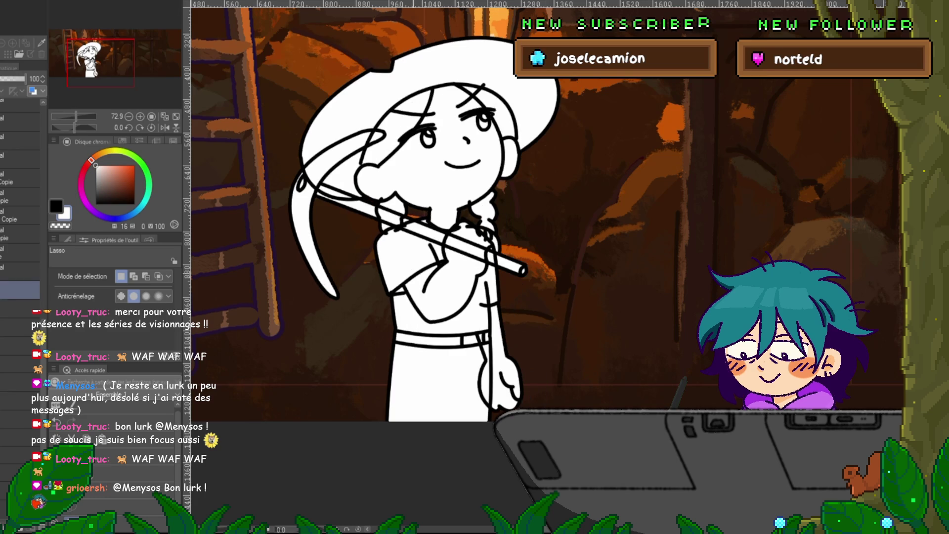
key("y")
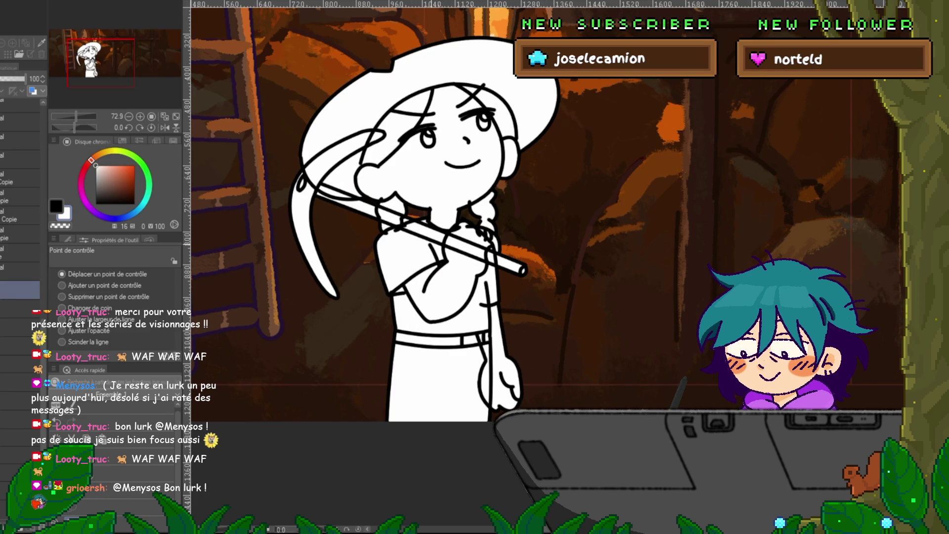
key("ctrl+z")
key("ctrl+z")
key("ctrl+y")
key("ctrl+z")
key("ctrl+y")
key("ctrl+z")
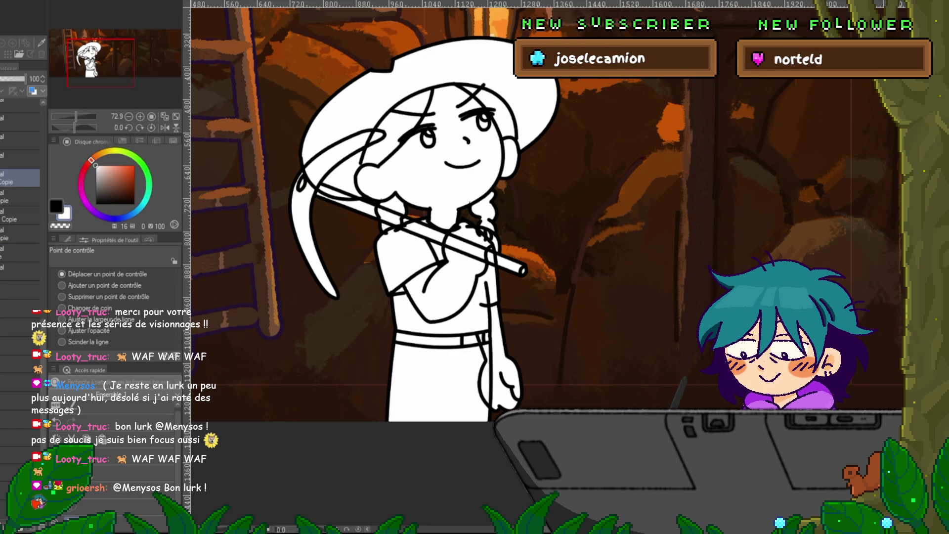
Select the Copie vector line-art layer with the Control Point tool active.
left_click(20, 196)
left_click(20, 289)
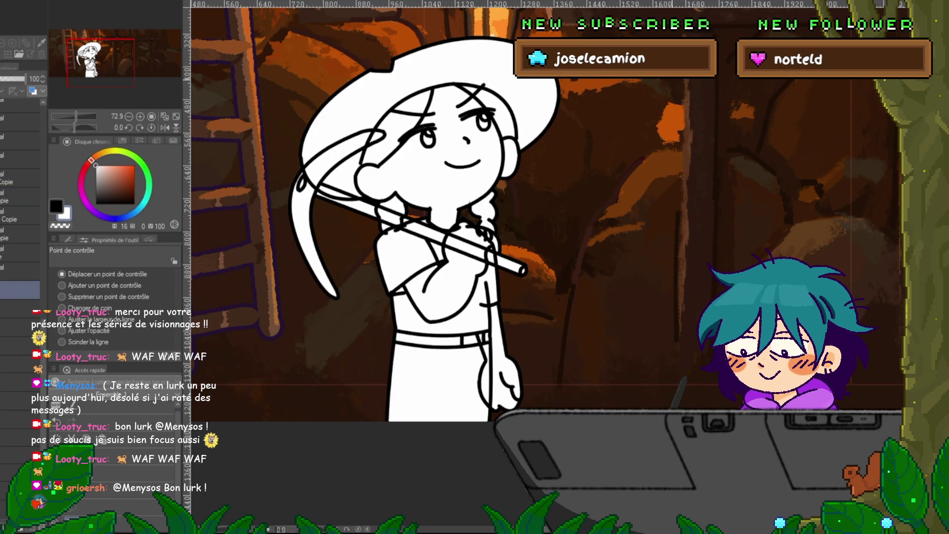
key("p")
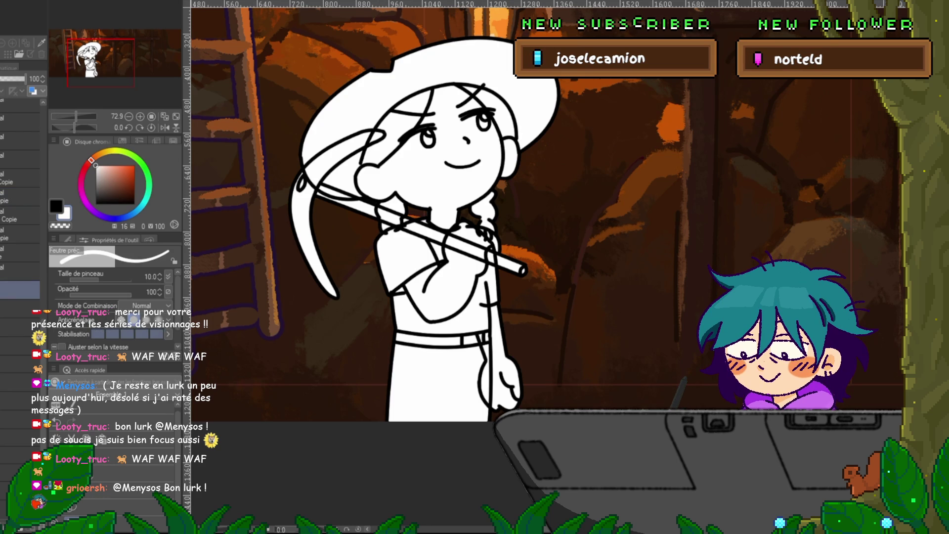
key("y")
left_click(20, 108)
left_click(20, 240)
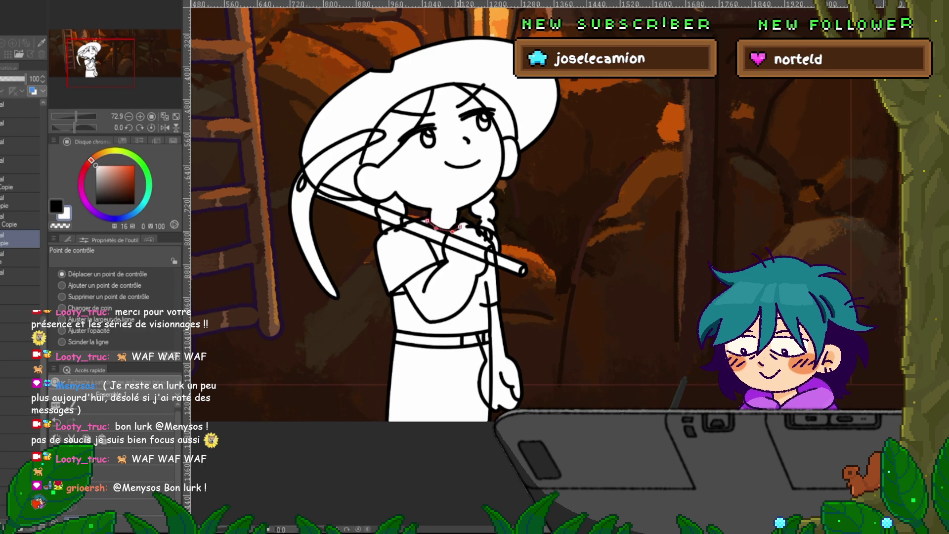
Drag the braid-tip line's control point left so it curves above the pickaxe handle.
left_click_drag(445, 222, 416, 238)
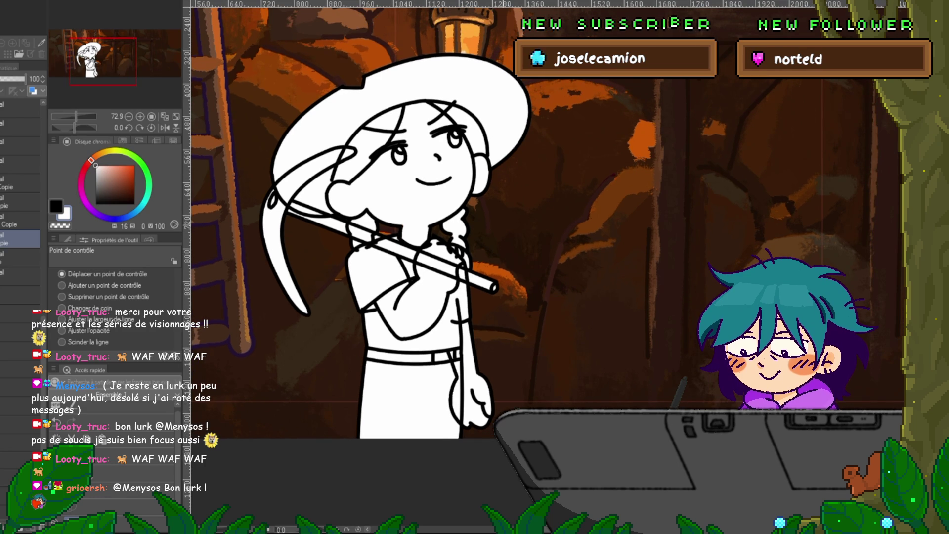
left_click(449, 245)
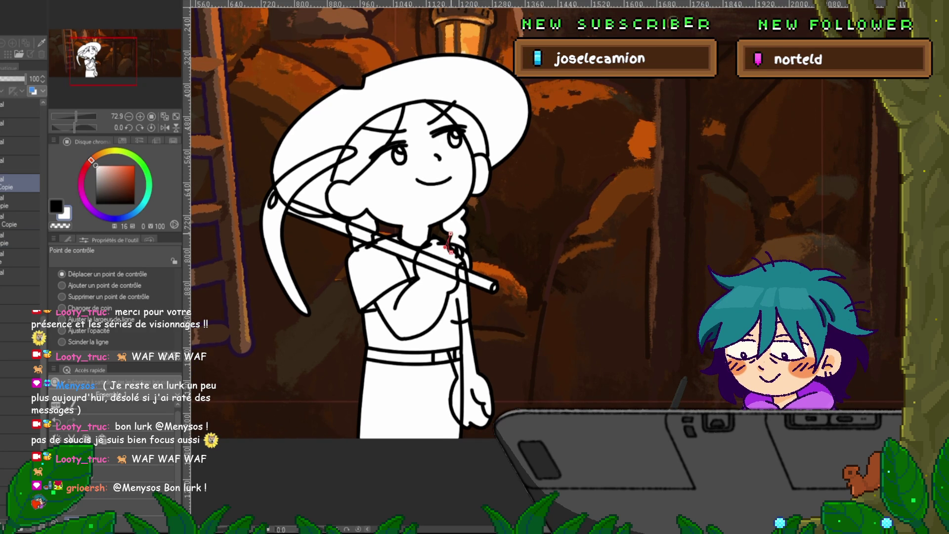
left_click_drag(448, 244, 440, 243)
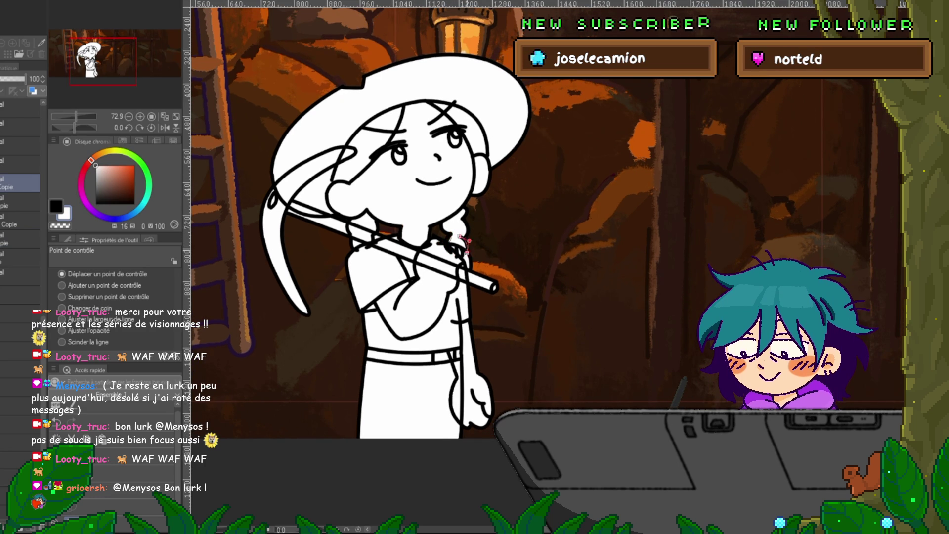
left_click(20, 295)
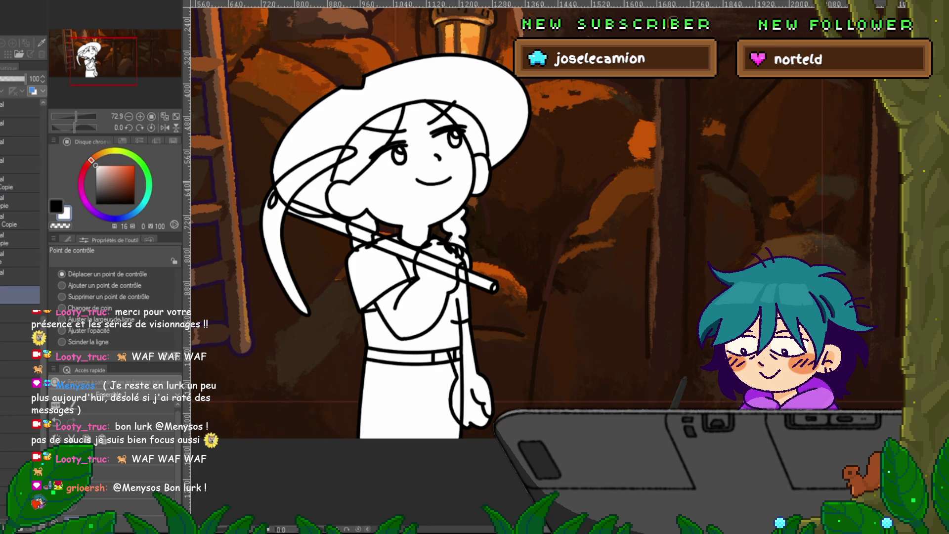
key("p")
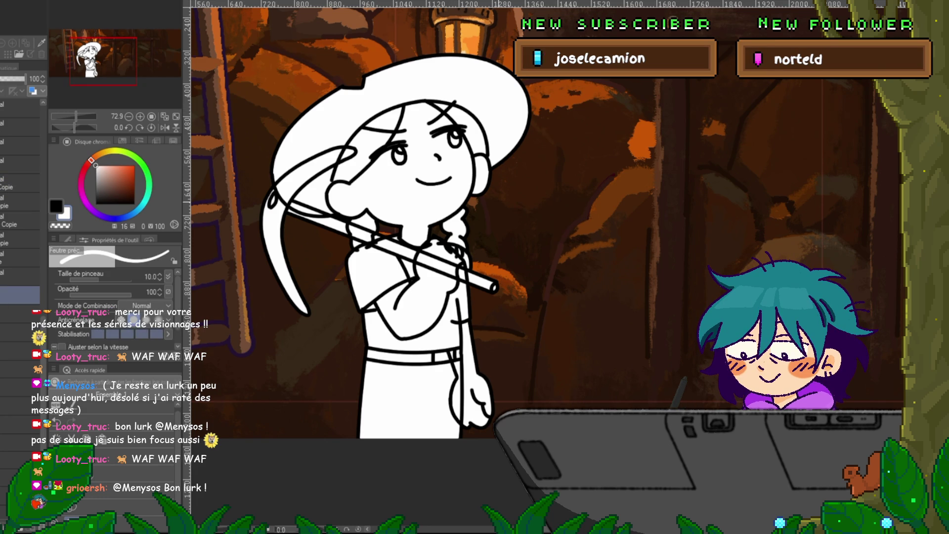
key("ctrl+minus")
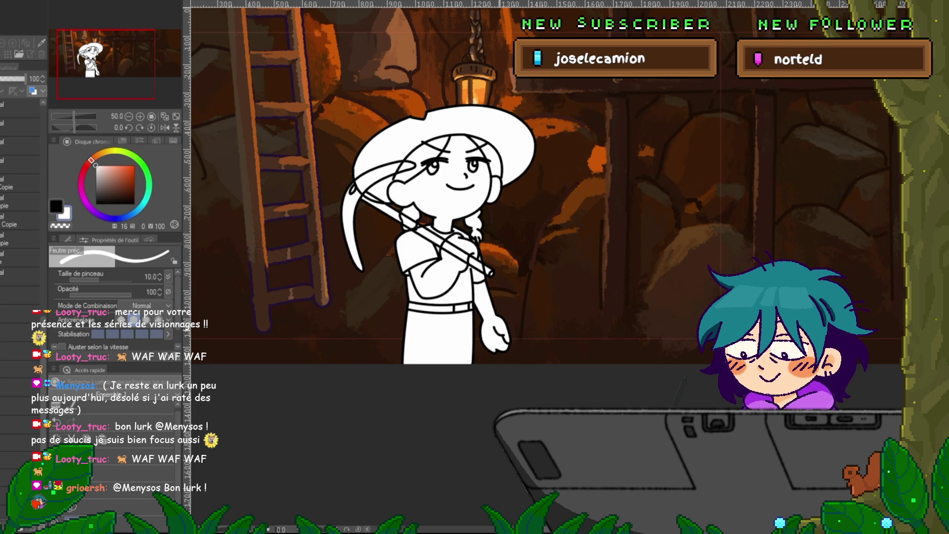
Inspect the arm line's control points, then go to a lower layer with the pen and fit the canvas to the window.
scroll(494, 286, "up", 3)
key("y")
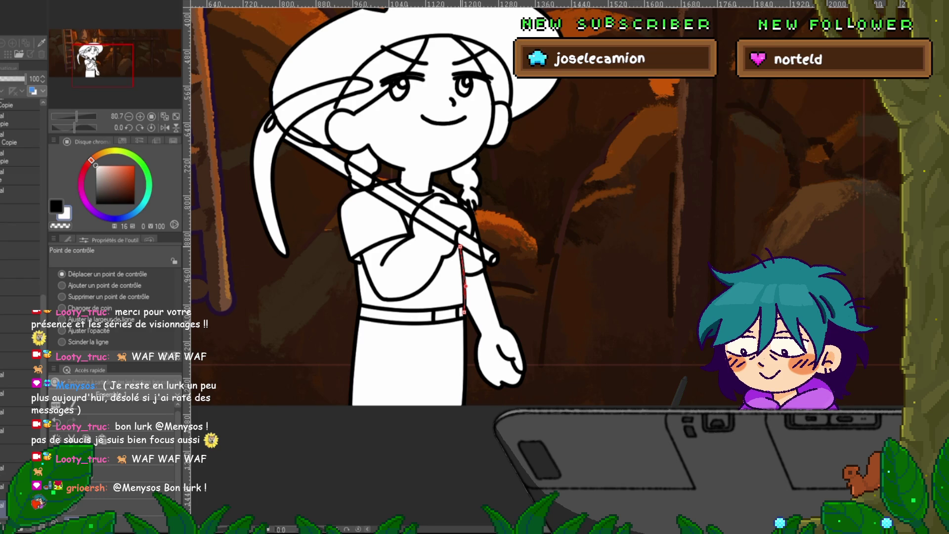
left_click(20, 213)
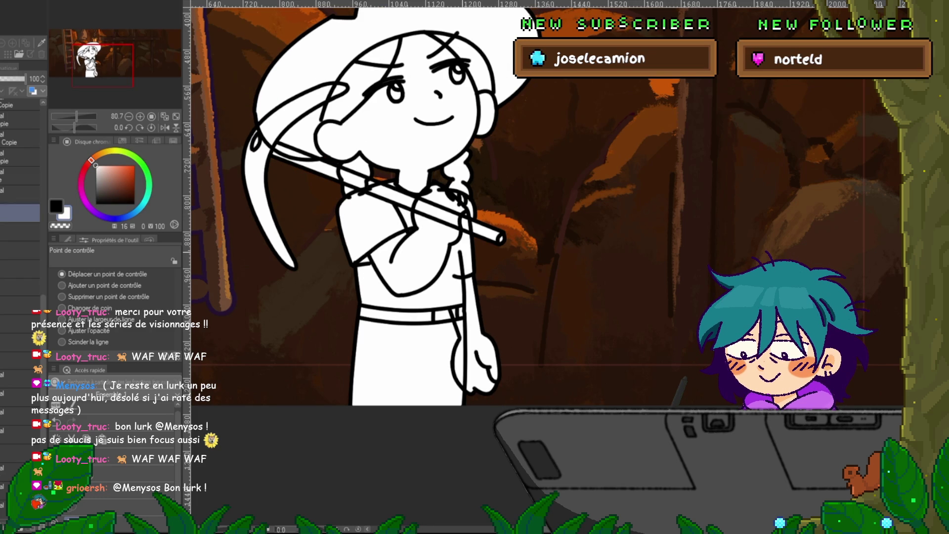
left_click(20, 176)
left_click(461, 277)
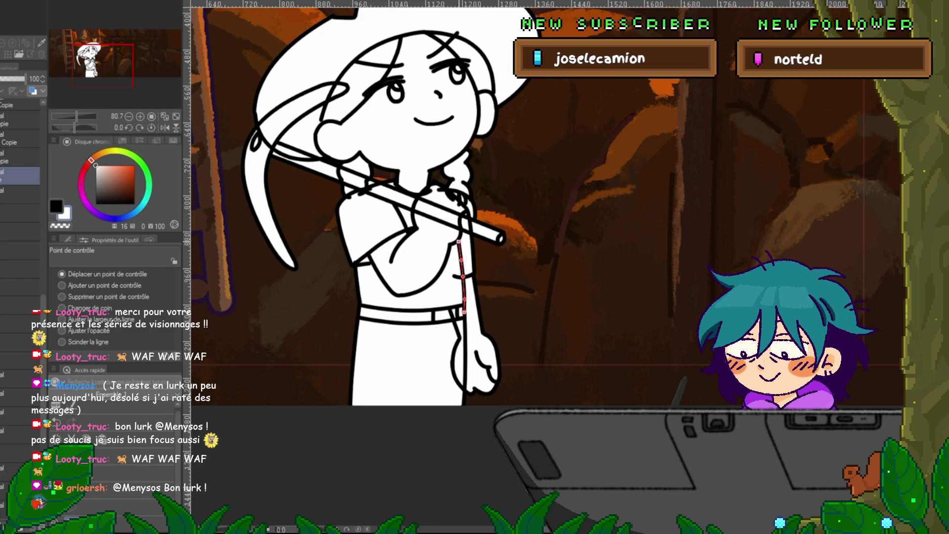
left_click(20, 139)
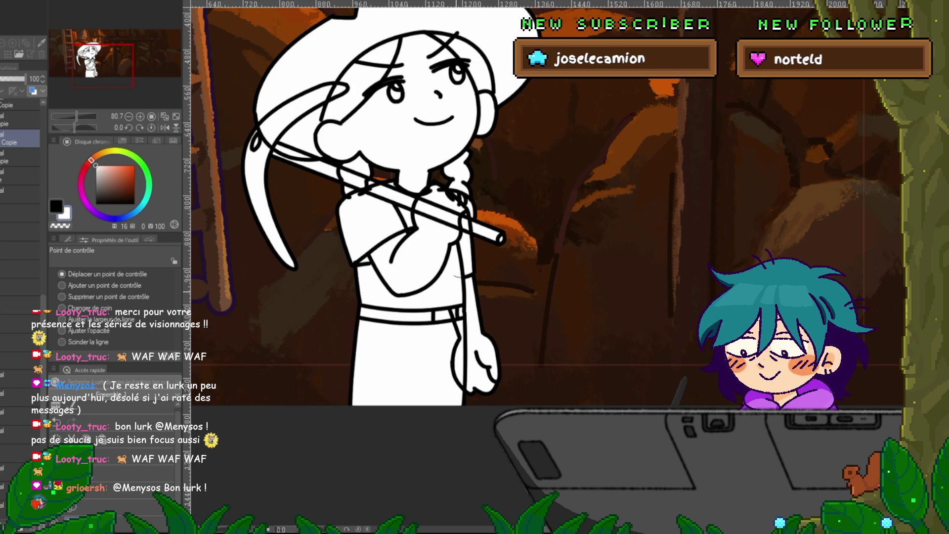
left_click(20, 213)
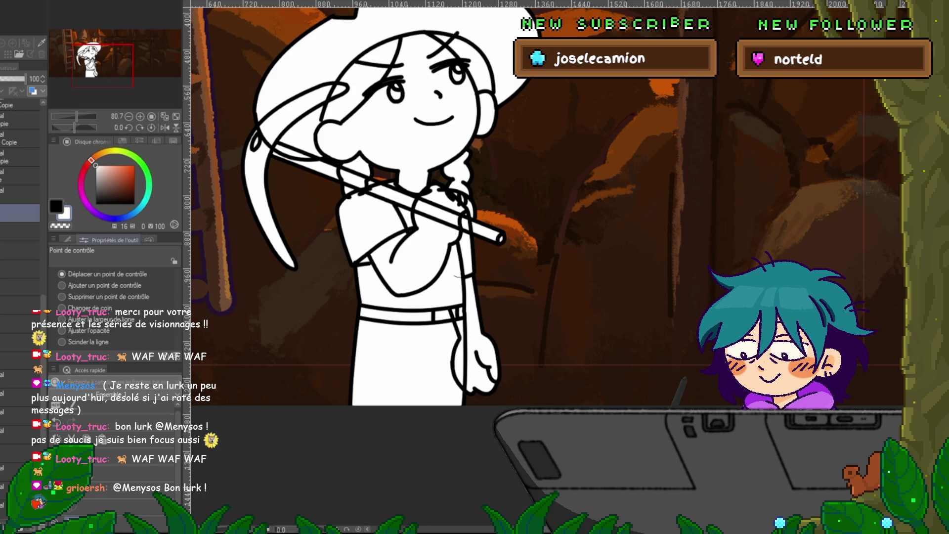
key("p")
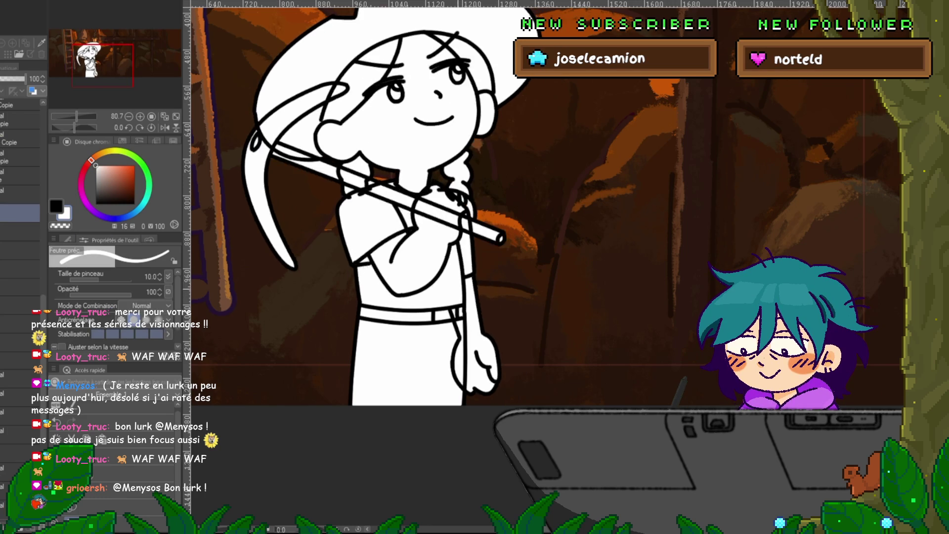
key("ctrl+0")
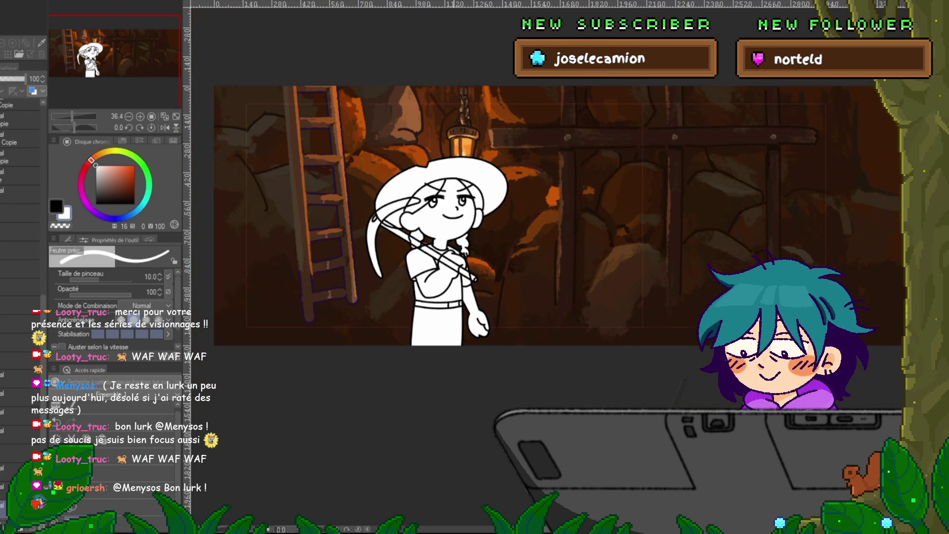
On the Copie layer, move the upper-arm line's bottom control point to bend it at the pickaxe handle.
left_click(20, 212)
scroll(469, 293, "up", 2)
scroll(469, 292, "up", 3)
scroll(470, 292, "up", 3)
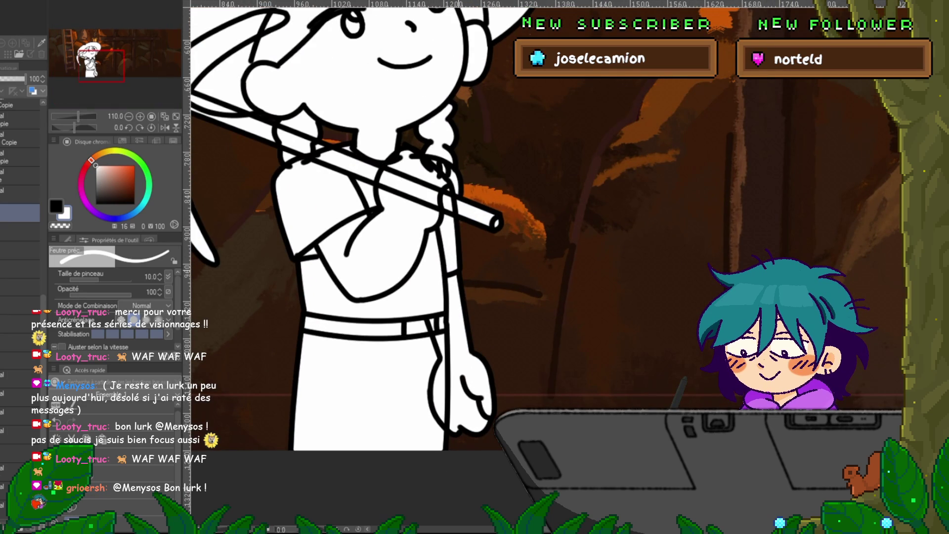
key("y")
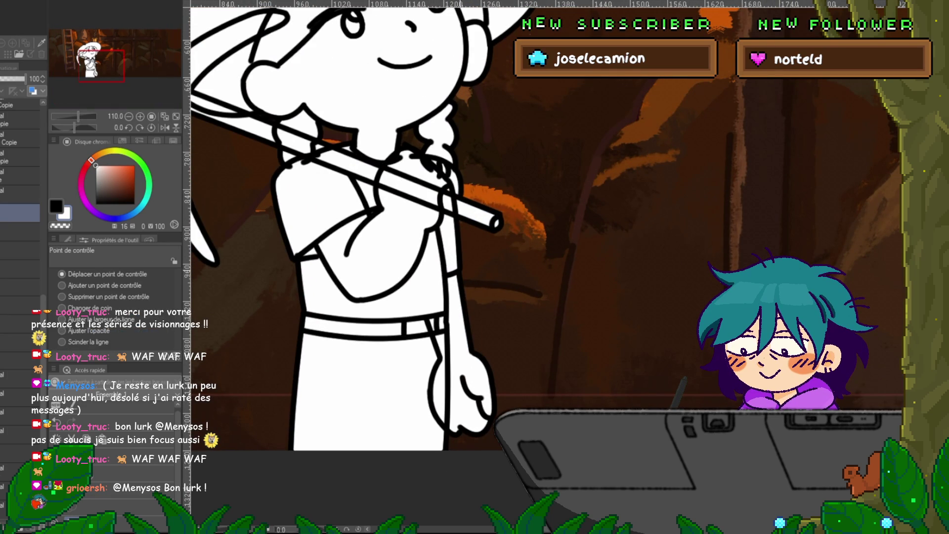
left_click(19, 139)
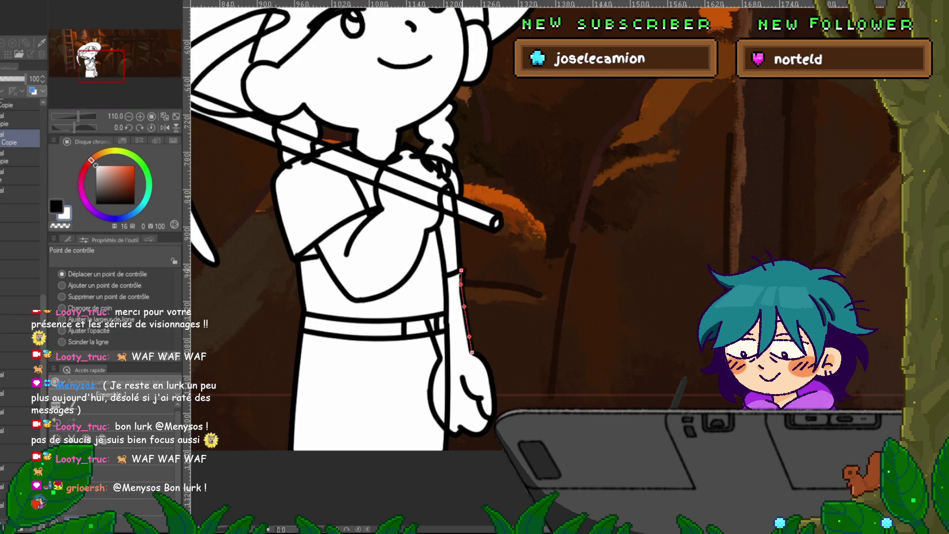
left_click(454, 222)
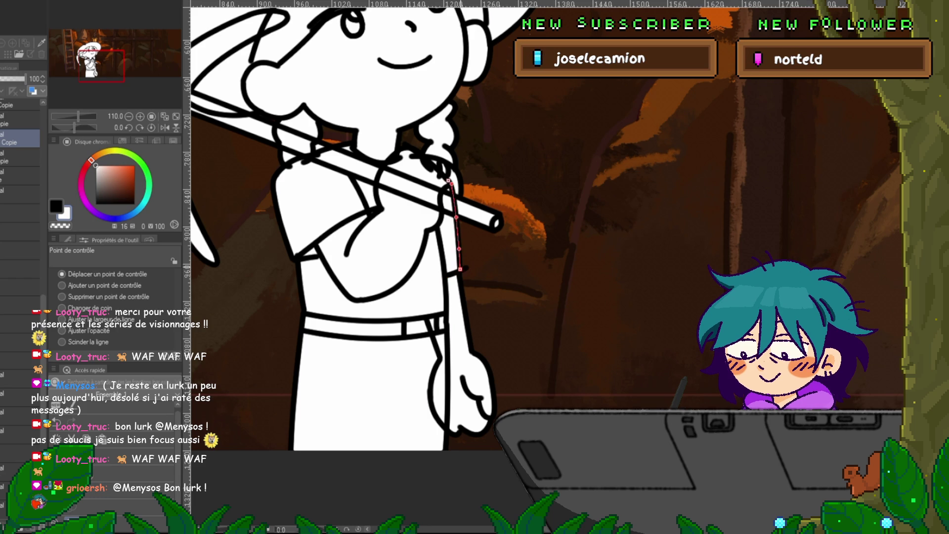
left_click_drag(460, 269, 466, 267)
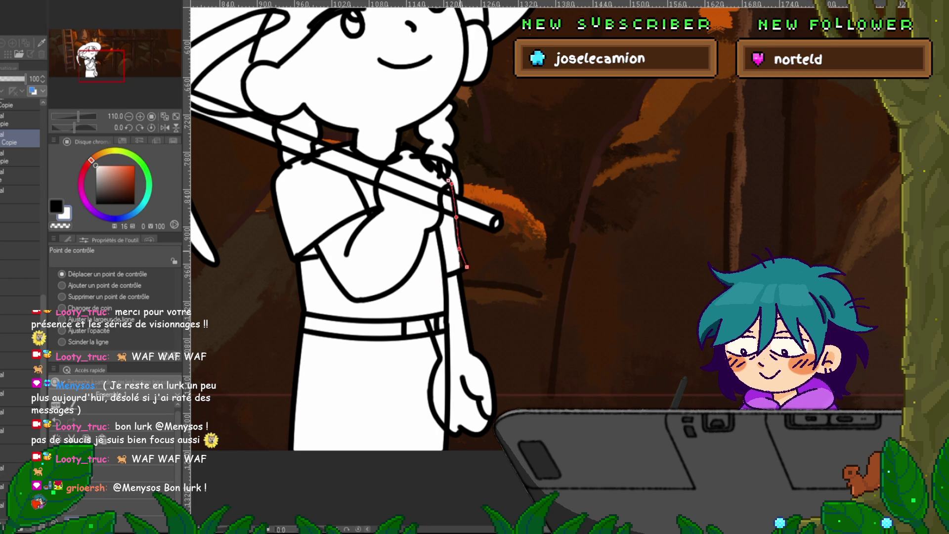
key("ctrl+d")
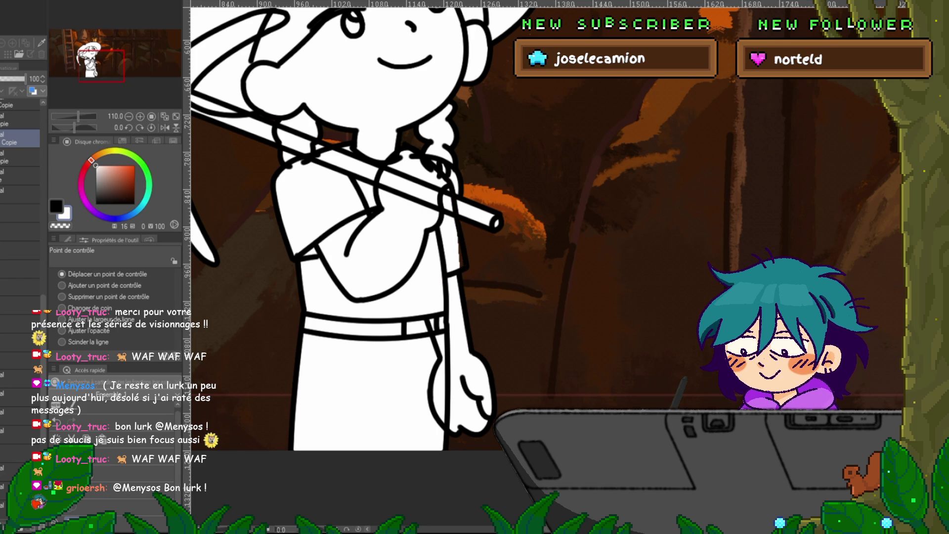
Return to the lower layer with the pen and compare against the neighbouring frame.
left_click(19, 212)
key("p")
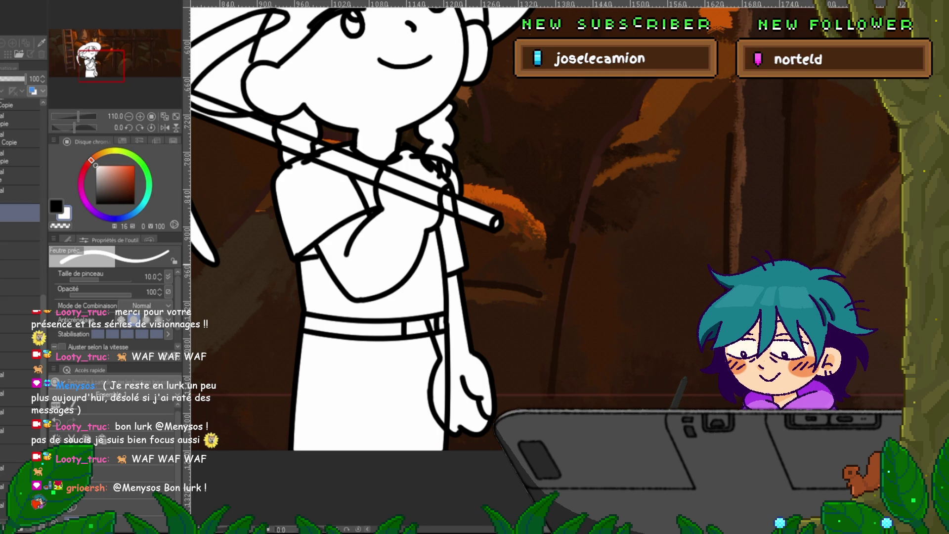
scroll(445, 222, "down", 5)
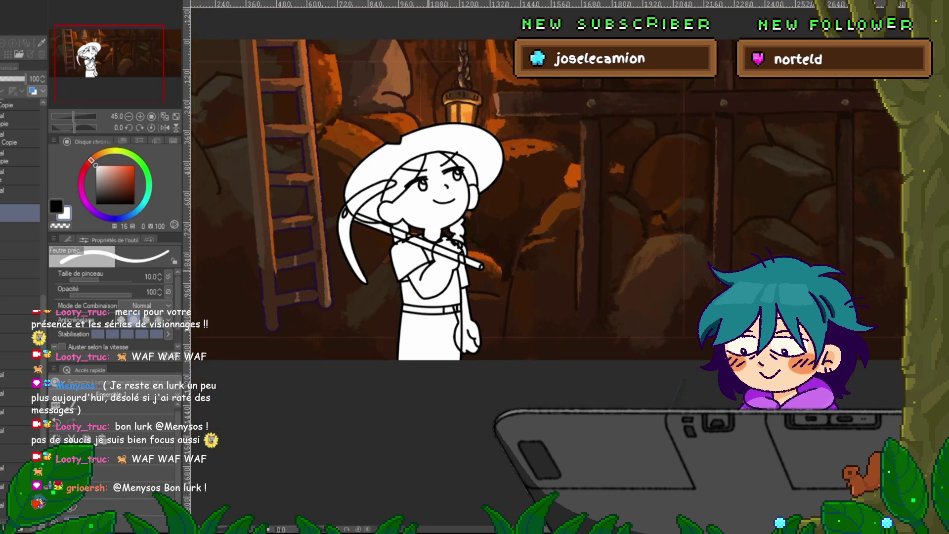
key("Right")
key("Left")
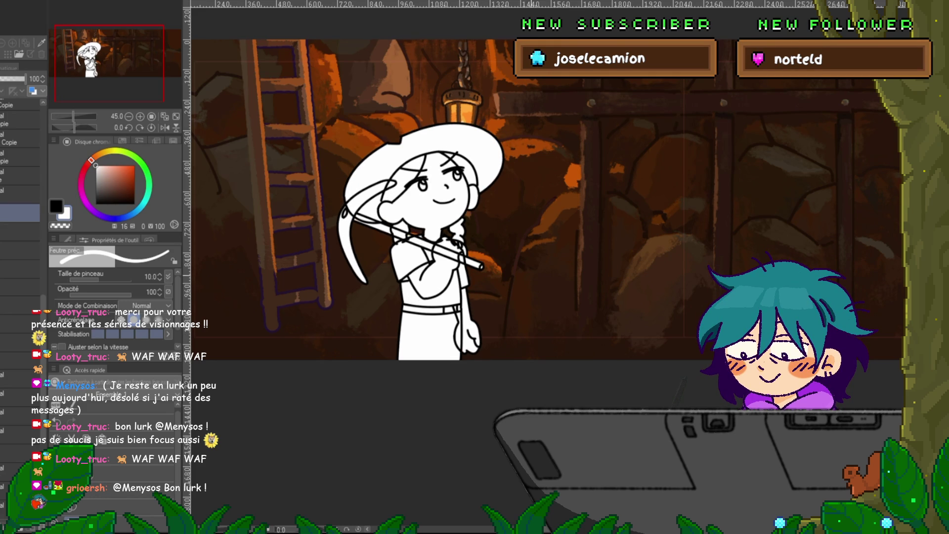
scroll(470, 175, "up", 3)
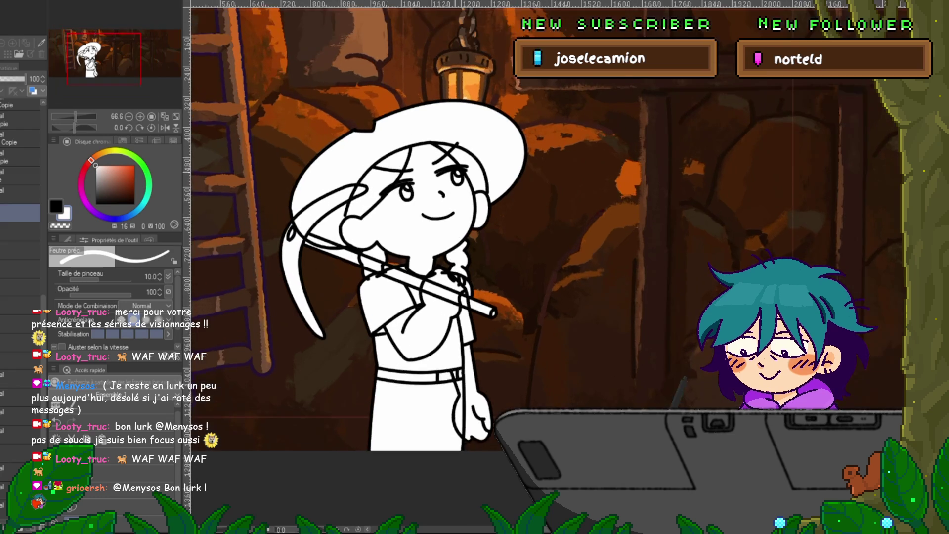
Lower the fill layer's opacity to 60 and select the line-art layer.
scroll(469, 176, "up", 2)
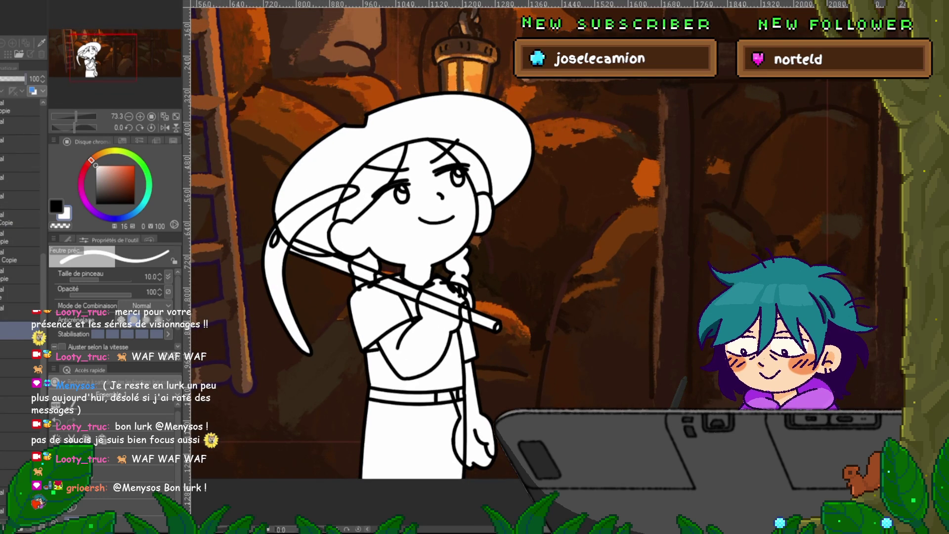
left_click_drag(25, 78, 15, 78)
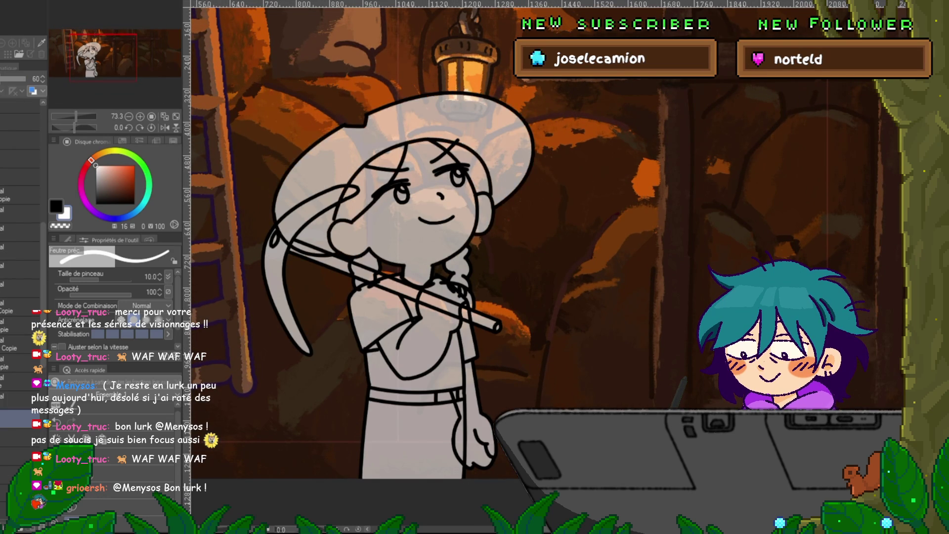
left_click(20, 232)
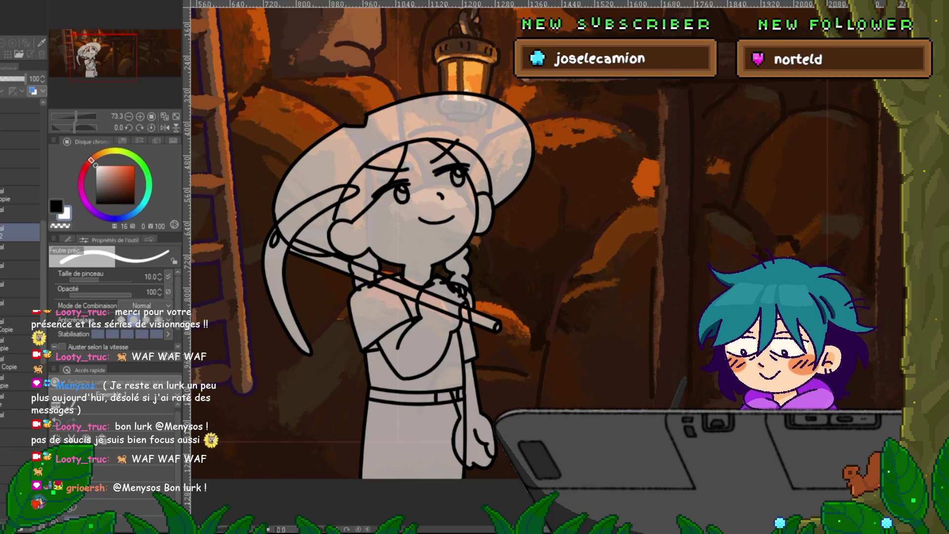
Undo the latest hat strokes and redraw a bold outline around the hat brim.
key("ctrl+z")
key("ctrl+z")
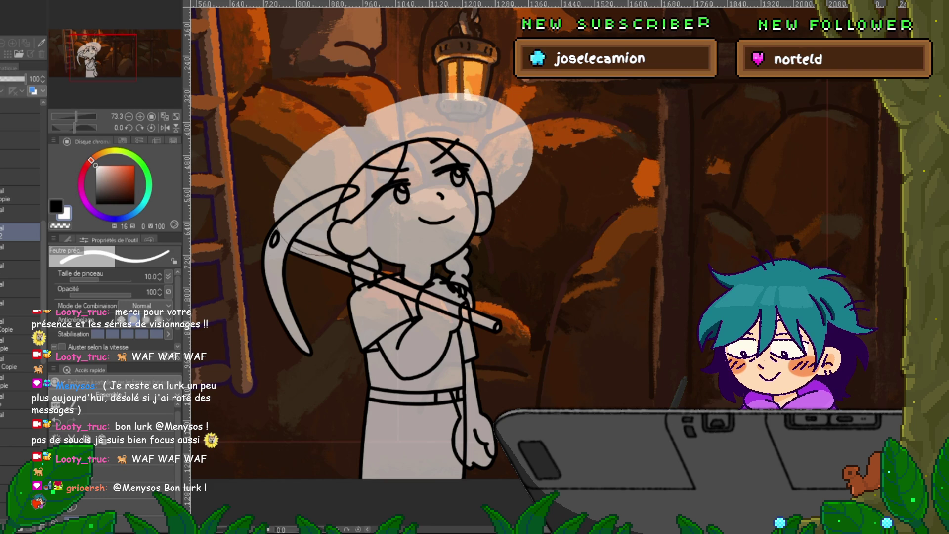
left_click_drag(274, 233, 494, 217)
left_click(20, 251)
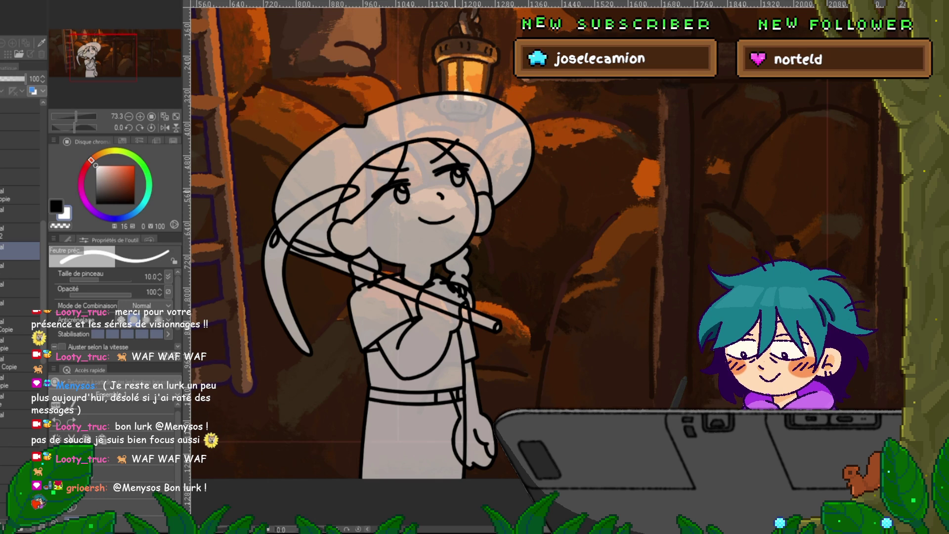
key("m")
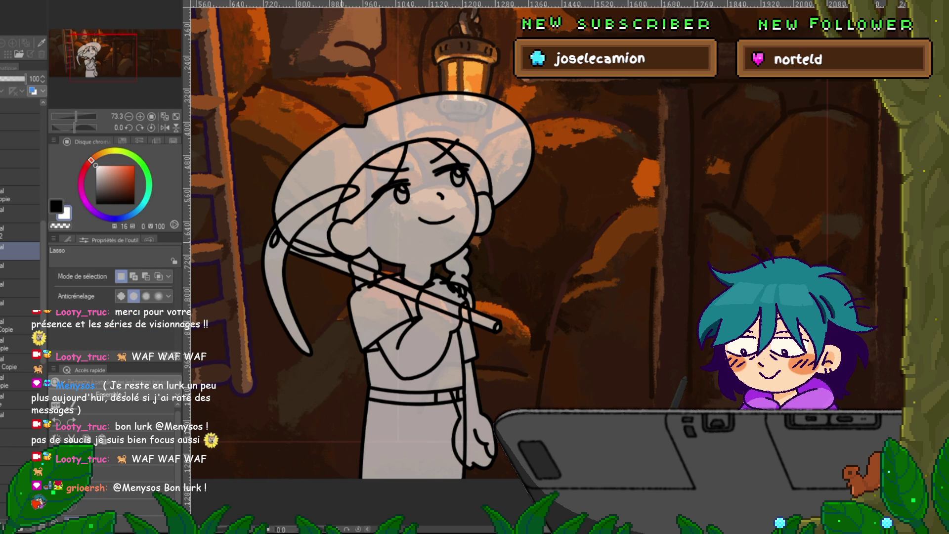
Make and clear a quick lasso selection, then hide the fill and clean line-art layers.
left_click_drag(343, 266, 343, 276)
key("ctrl+d")
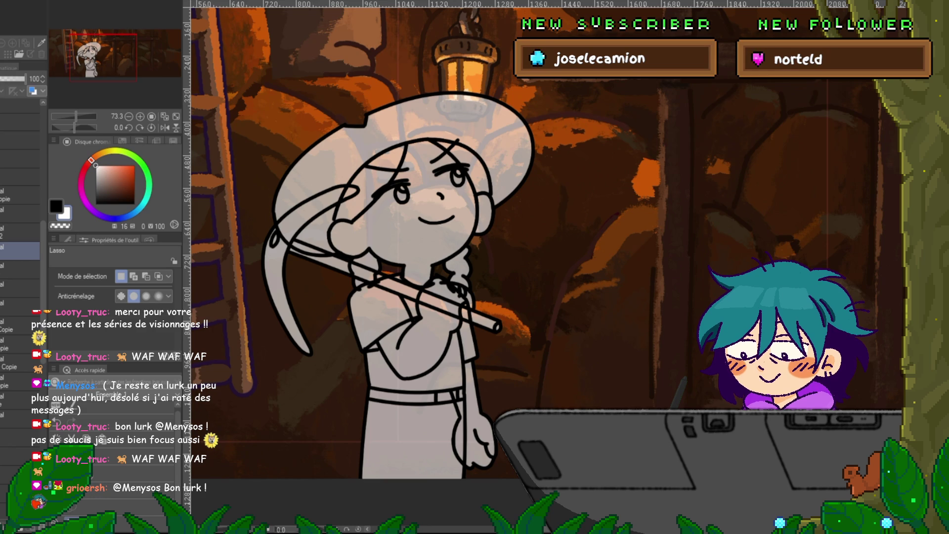
key("Delete")
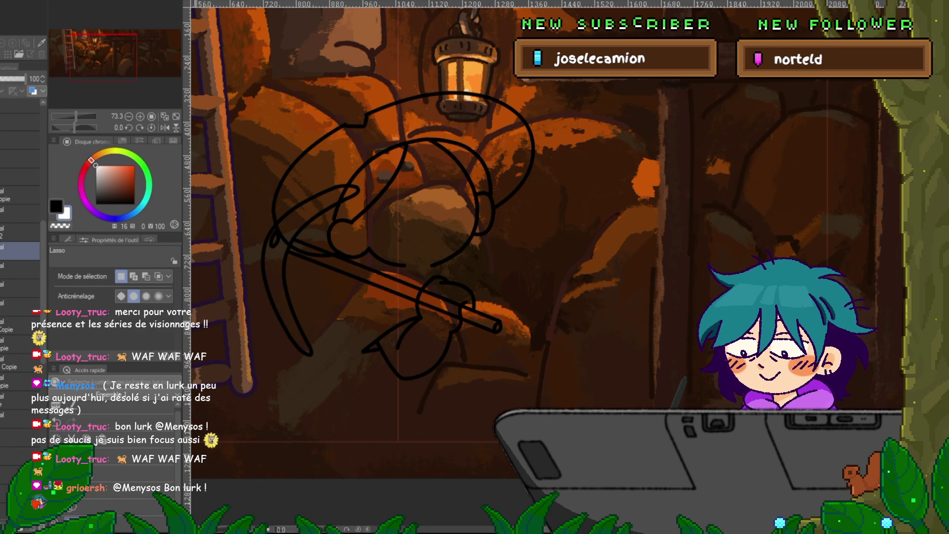
Undo the sketch's arm, pickaxe and inner crown strokes, keeping the hat brim outline.
key("ctrl+z")
key("ctrl+z")
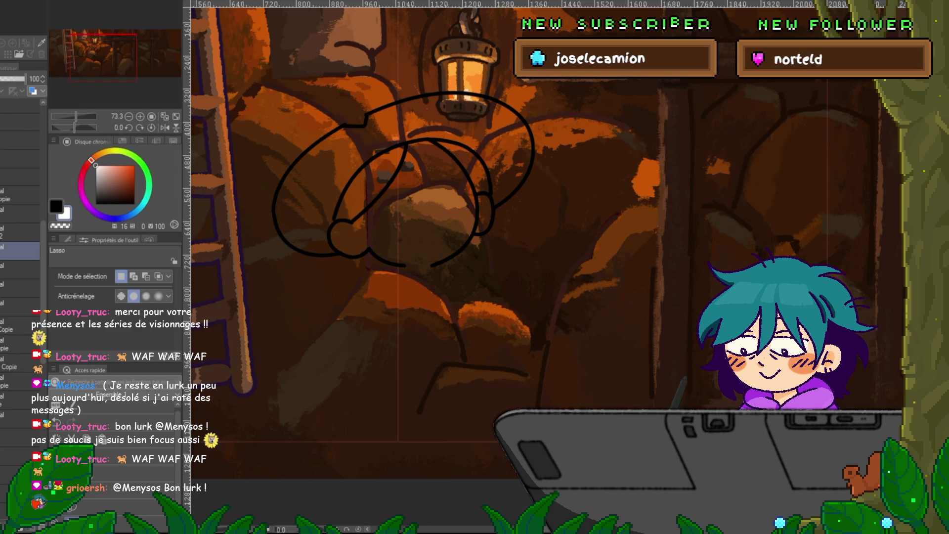
key("ctrl+z")
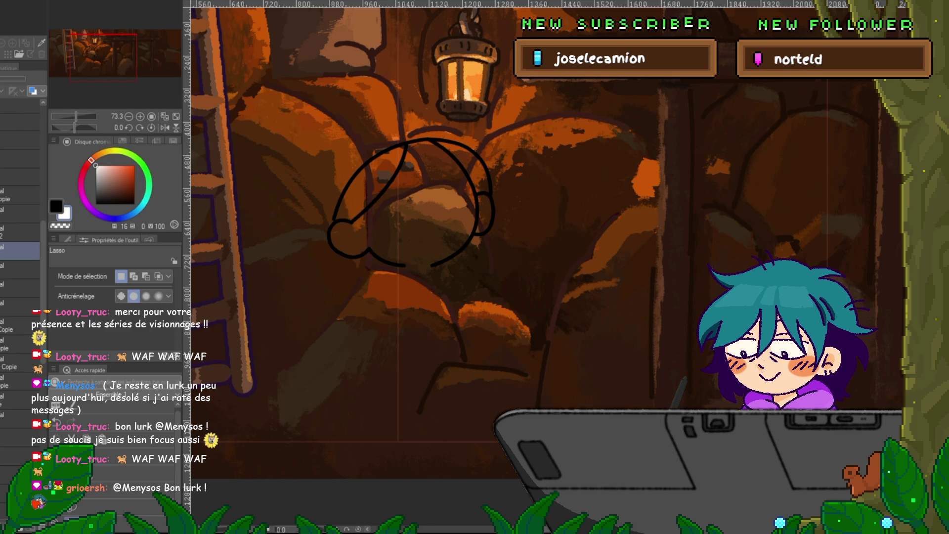
key("ctrl+y")
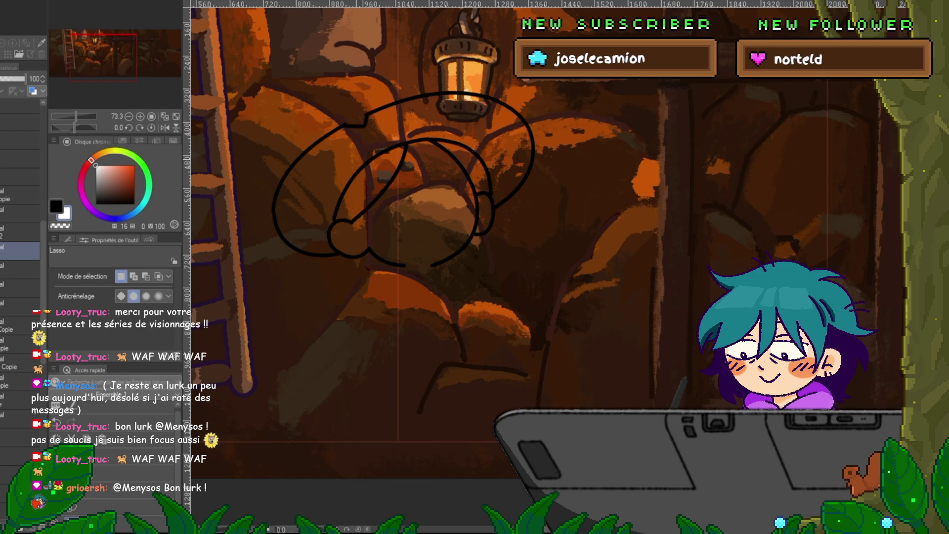
key("ctrl+z")
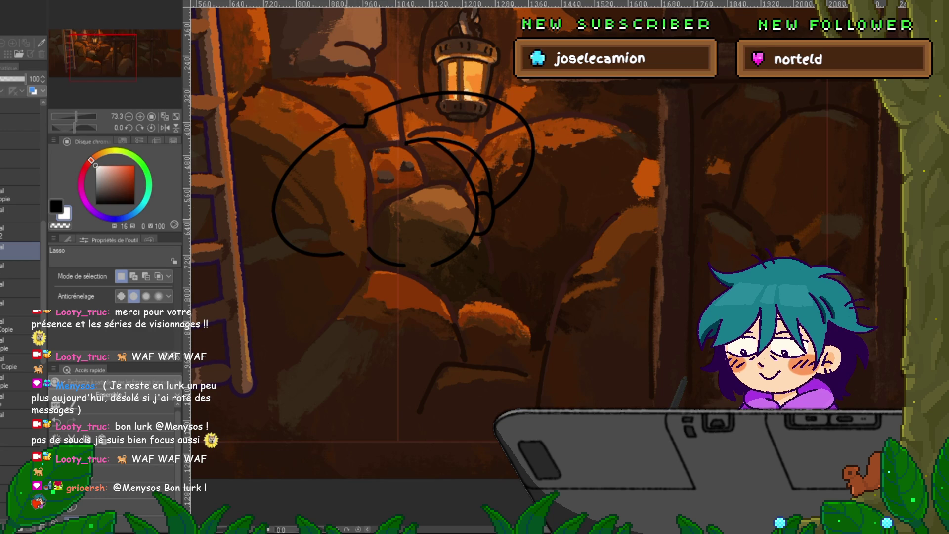
key("ctrl+z")
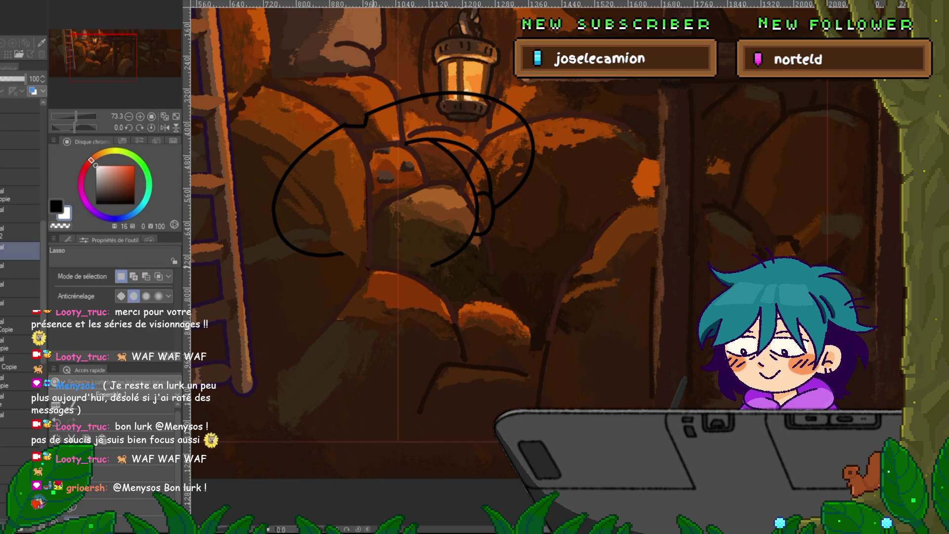
key("ctrl+z")
key("ctrl+z")
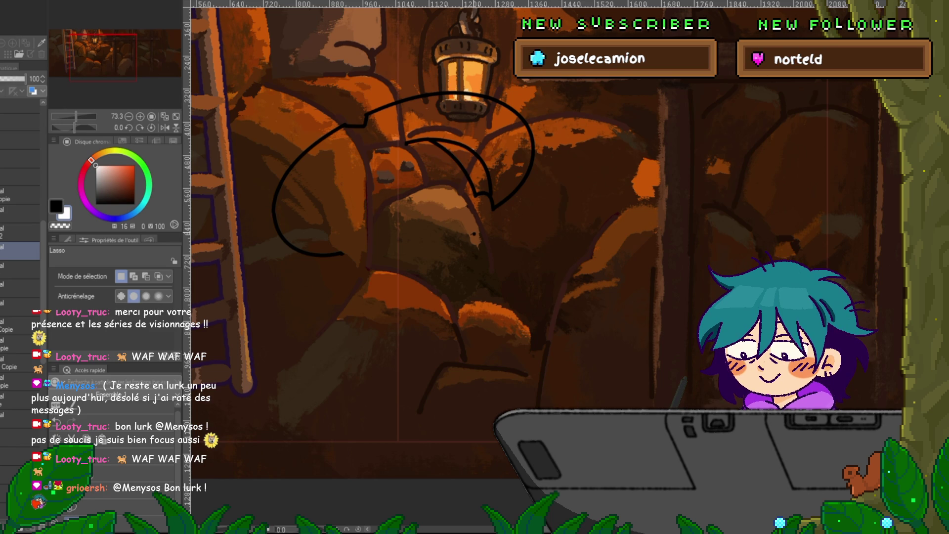
key("ctrl+z")
key("ctrl+z")
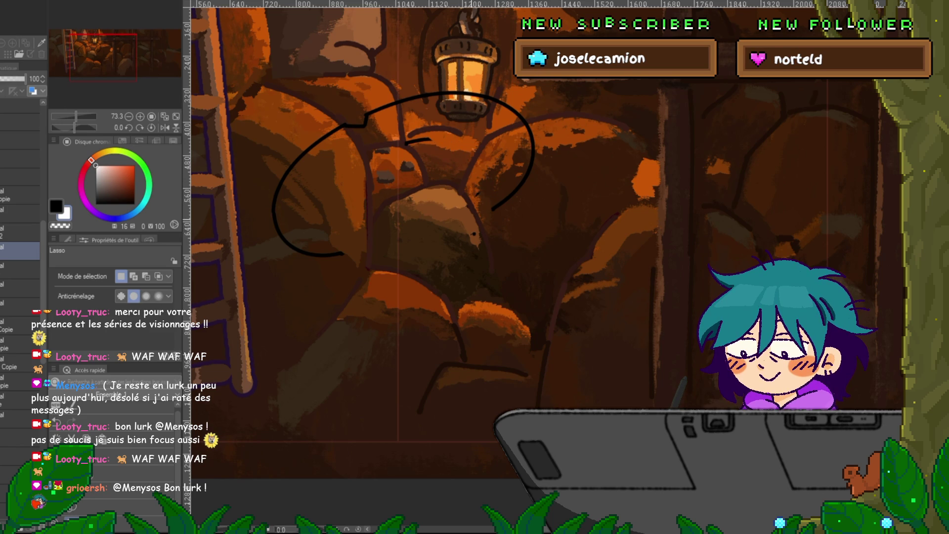
key("ctrl+z")
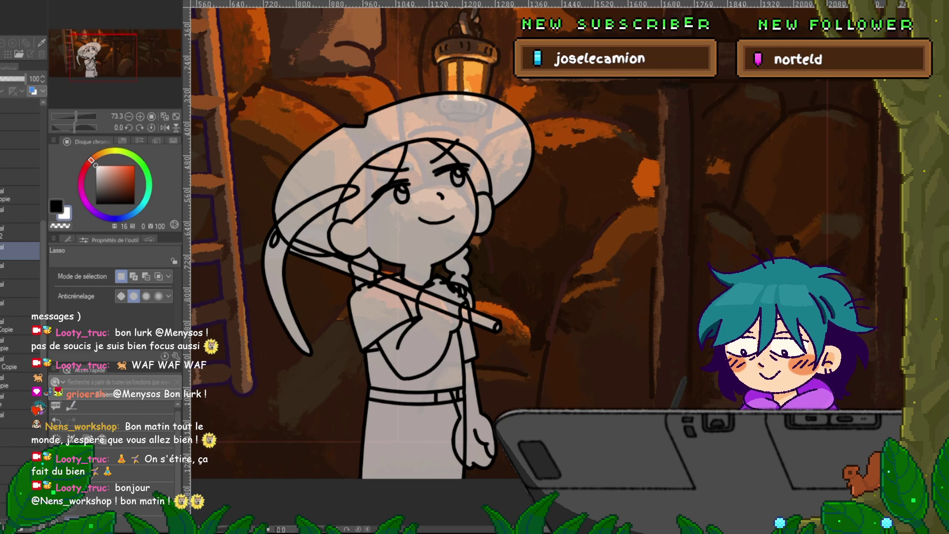
On the eye layer, lasso the girl's right eye and scale and move it into place.
left_click(20, 288)
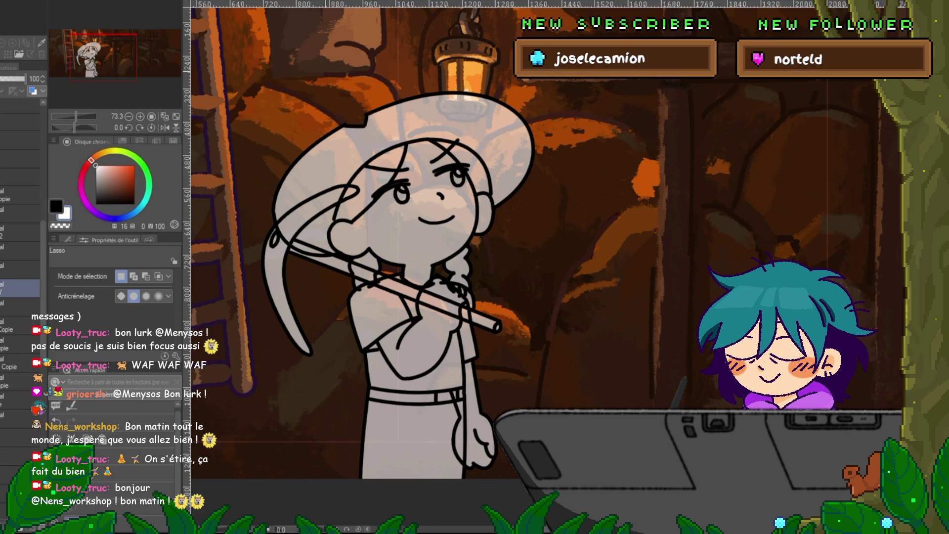
left_click_drag(462, 149, 459, 177)
key("ctrl+t")
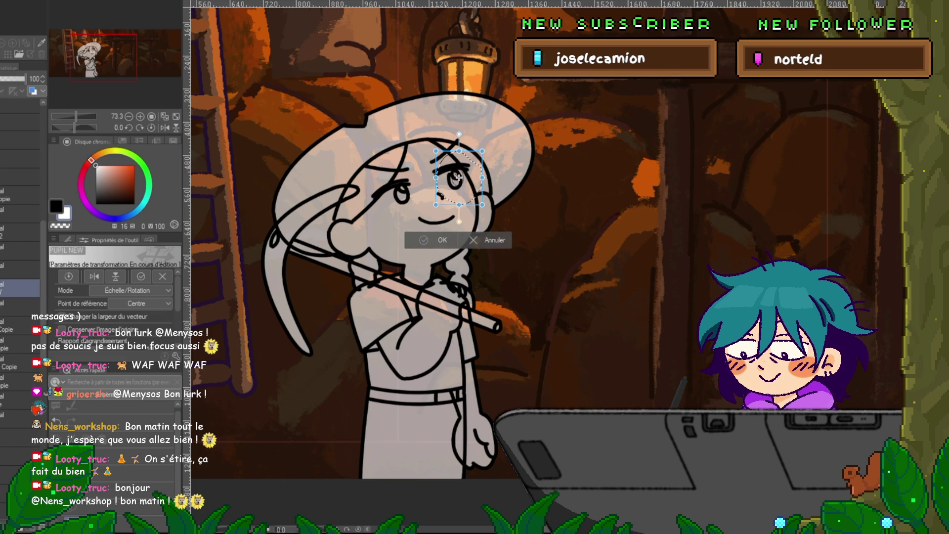
key("Return")
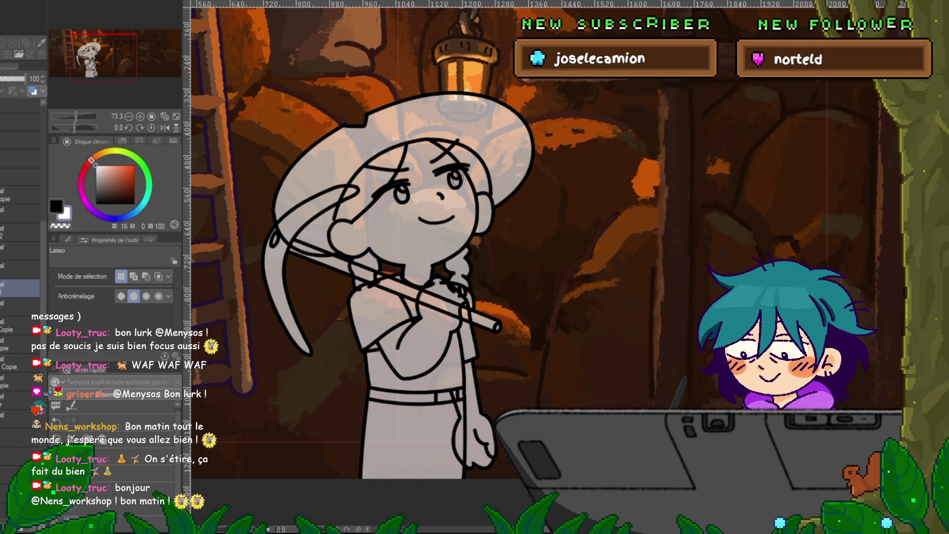
left_click(19, 437)
key("p")
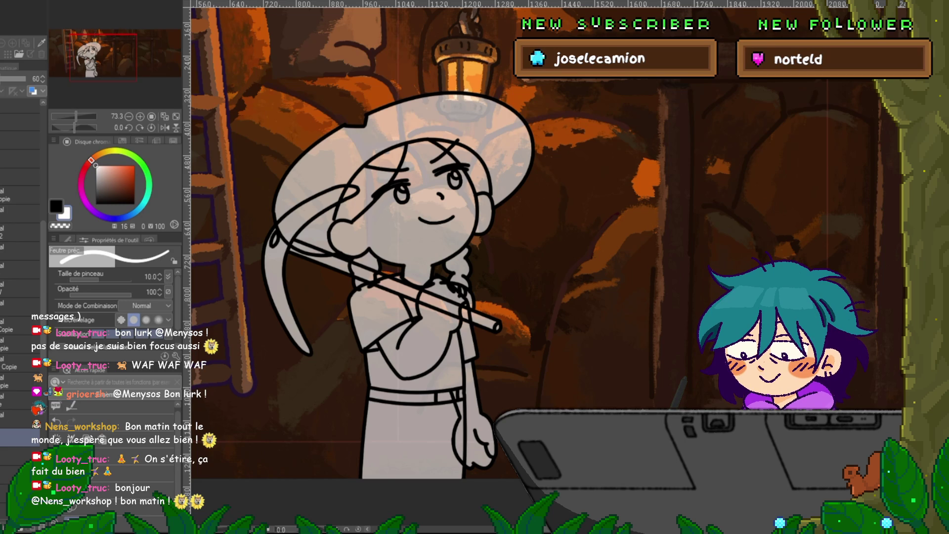
Select the face layer and transform the eye selection there too.
left_click(20, 288)
left_click(20, 325)
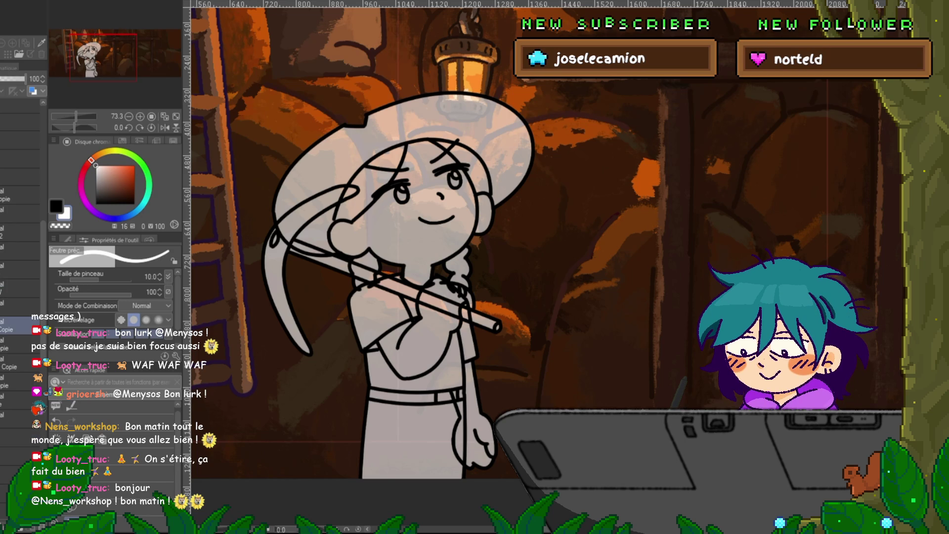
left_click(20, 269)
key("m")
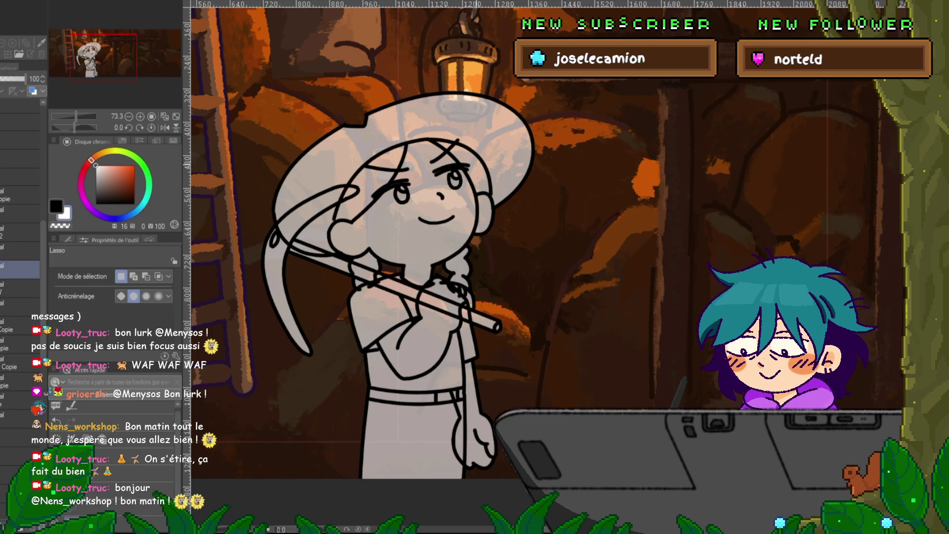
key("ctrl+t")
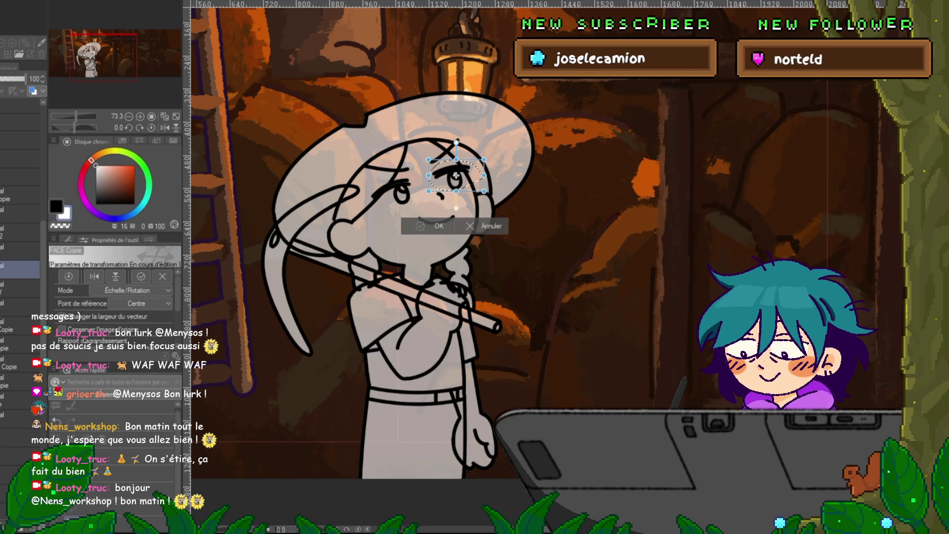
key("Return")
Reselect the right eye, tweak it once more, and reveal the white-filled version.
scroll(20, 247, "down", 5)
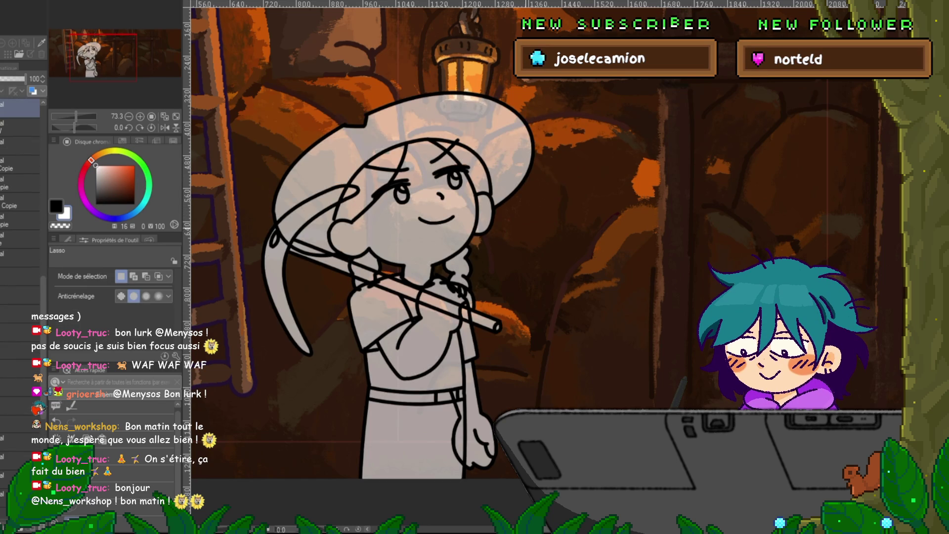
scroll(20, 198, "up", 3)
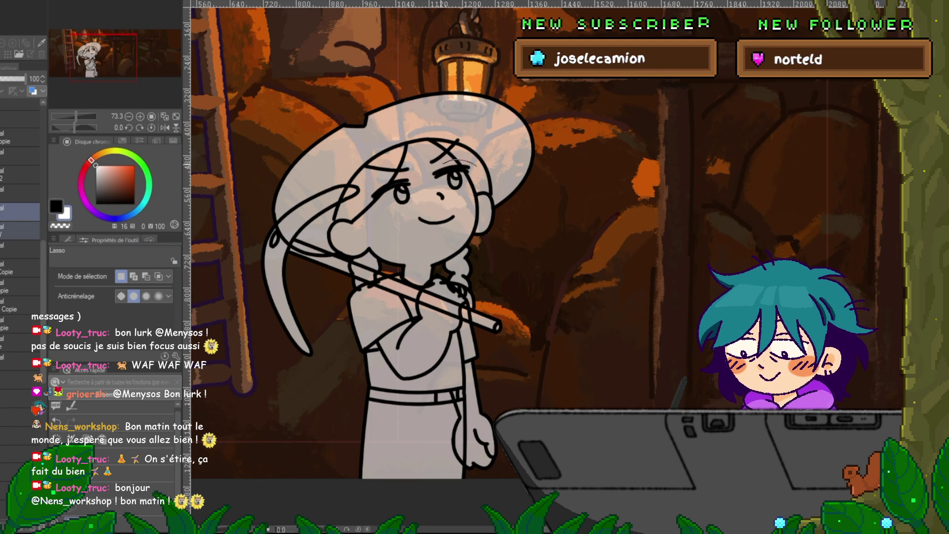
mouse_move(447, 161)
left_mouse_down()
mouse_move(435, 168)
mouse_move(452, 179)
left_mouse_up()
key("ctrl+t")
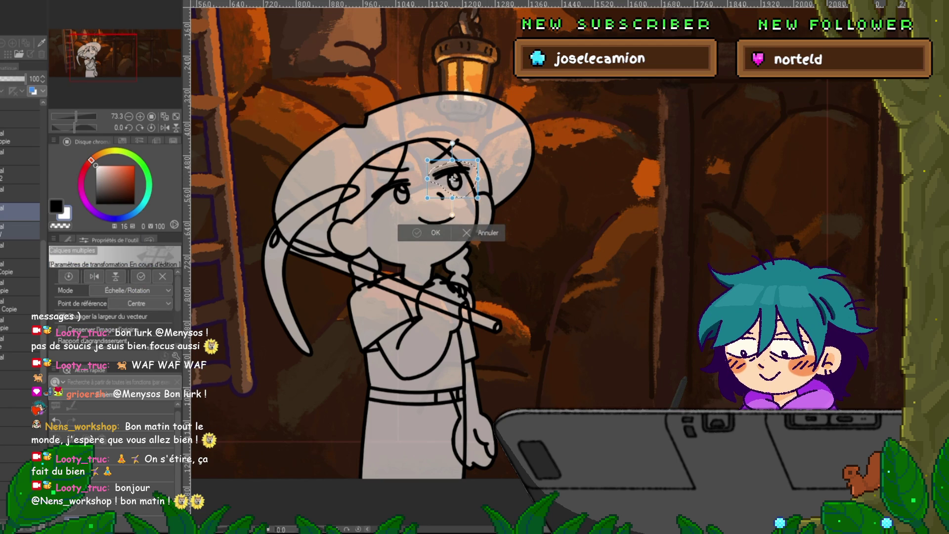
key("Return")
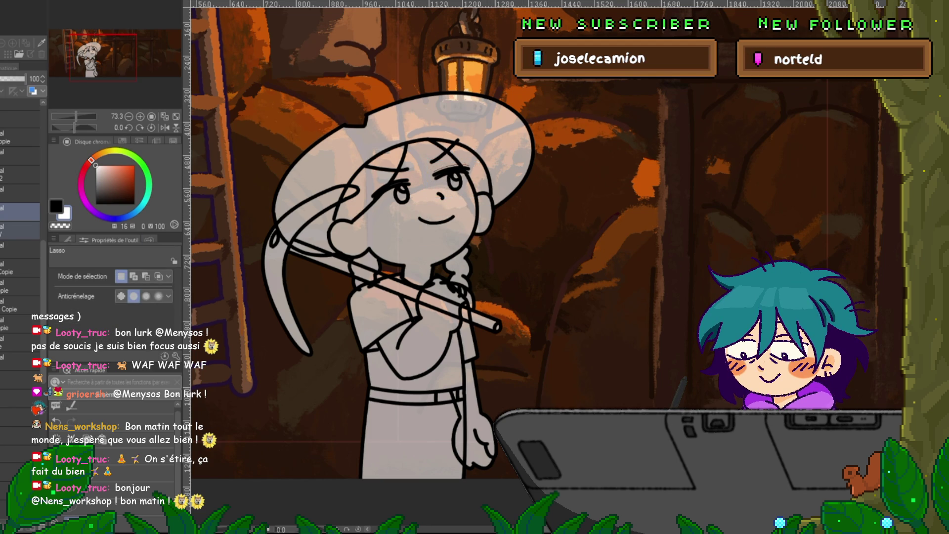
left_click(20, 379)
key("p")
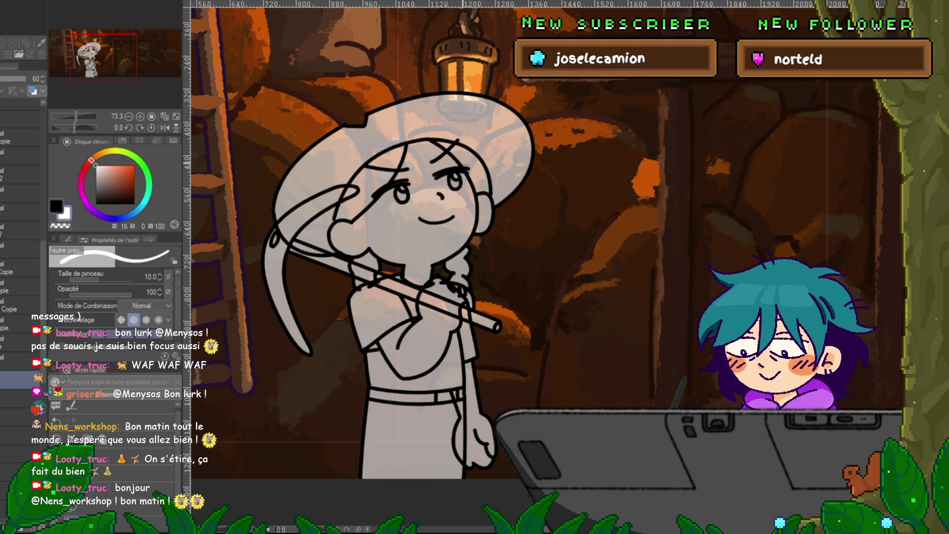
left_click(20, 504)
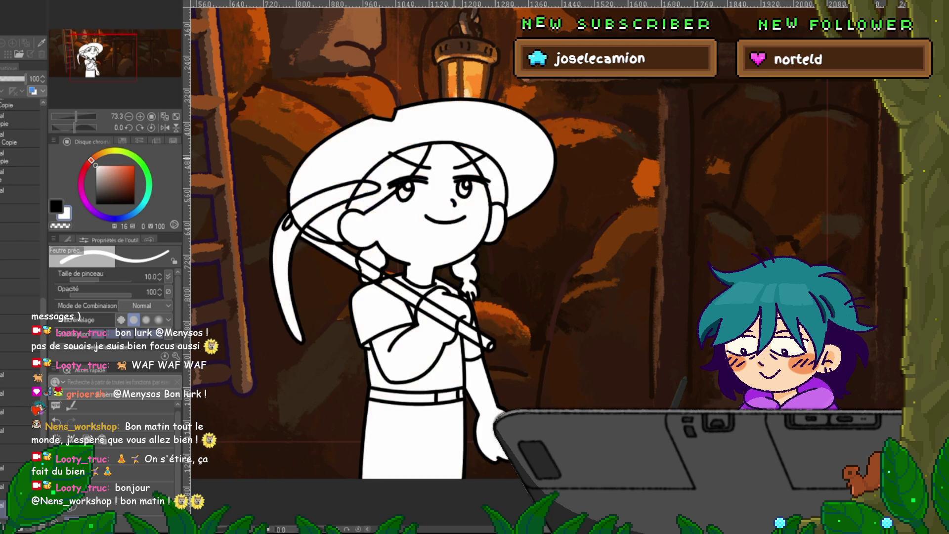
From the grey sketch layer, step back and forth through frames to the closed-eyes pose.
left_click(20, 213)
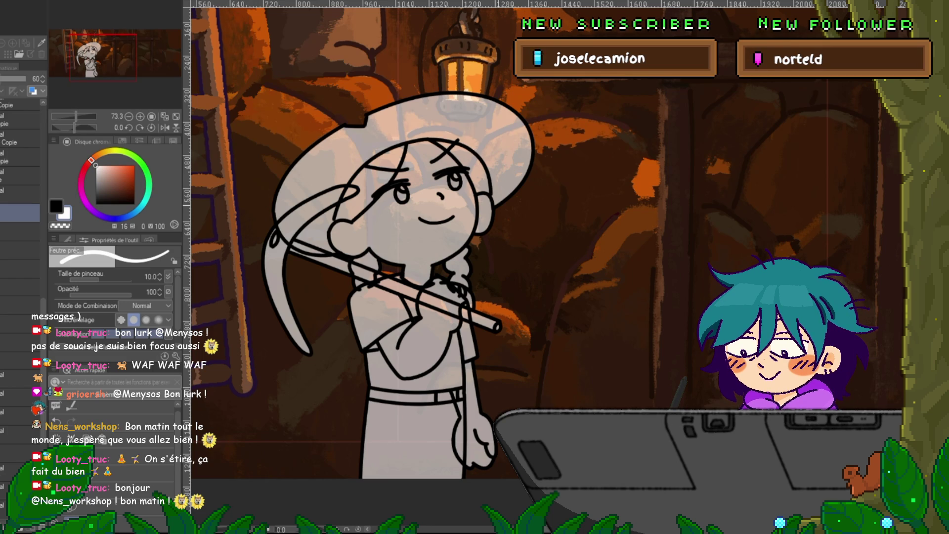
key("Right")
key("Left")
key("Right")
key("Left")
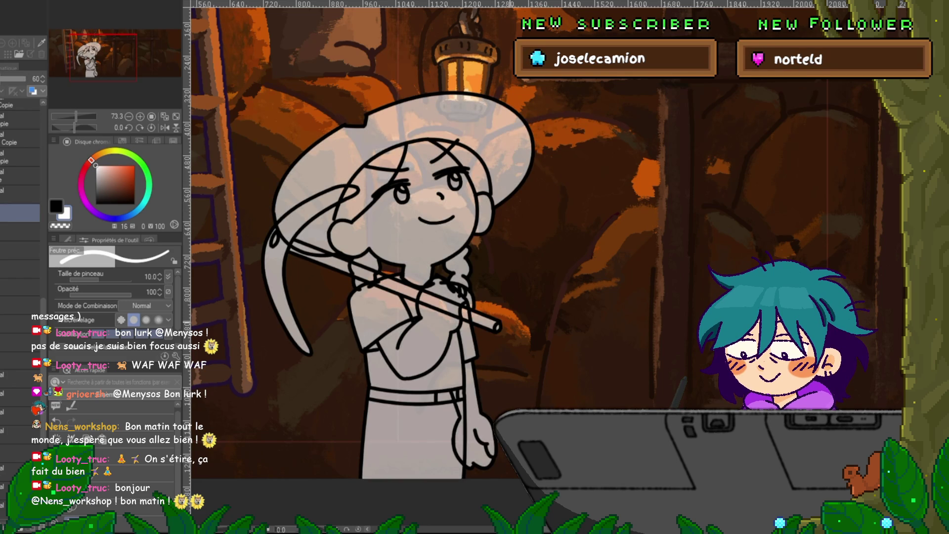
key("Right")
key("Left")
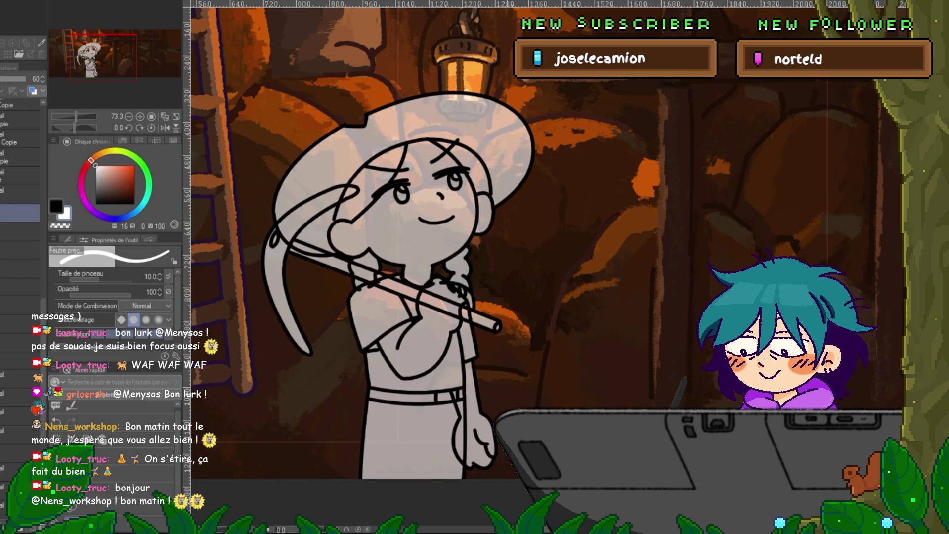
key("Right")
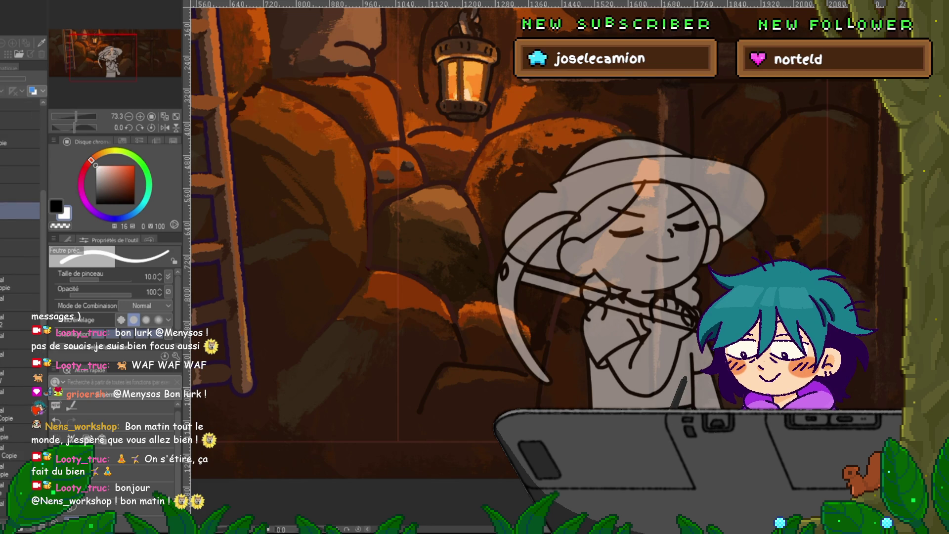
Select the closed-eyes cel layer and move the drawing left onto the girl's position.
key("Left")
key("Right")
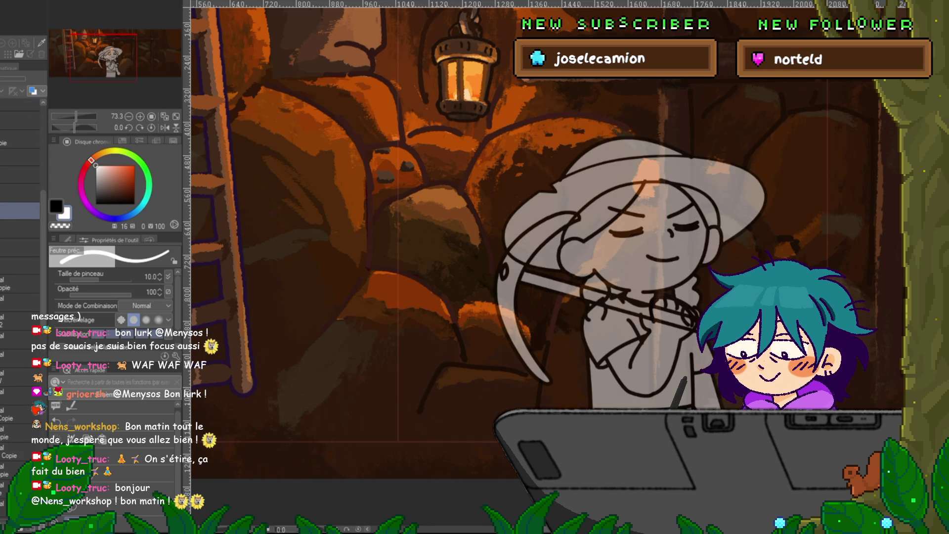
key("Left")
key("Right")
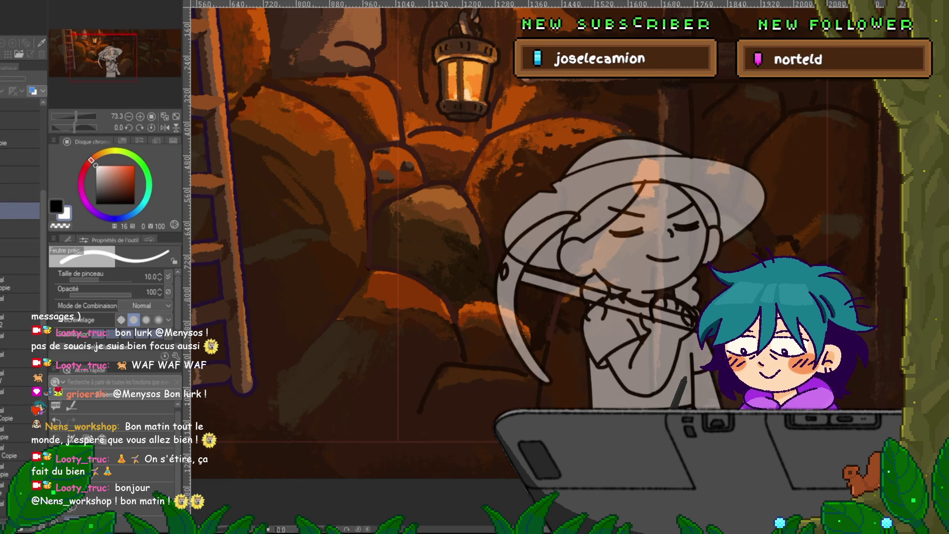
left_click(20, 175)
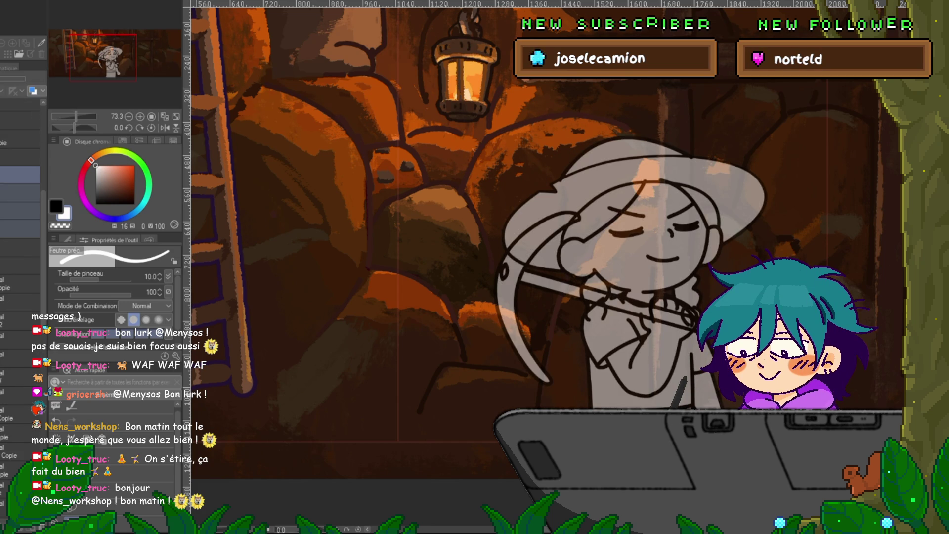
key("ctrl+t")
left_click_drag(611, 293, 366, 292)
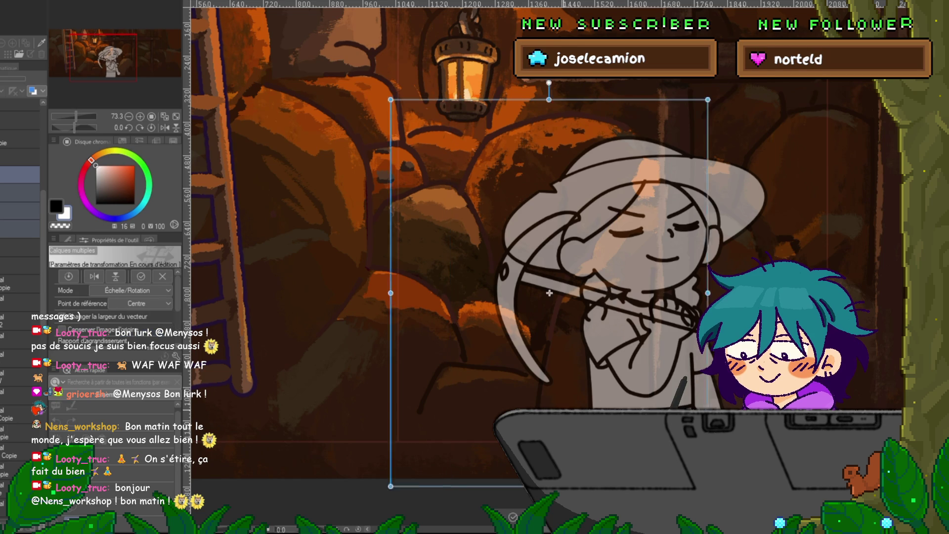
key("Return")
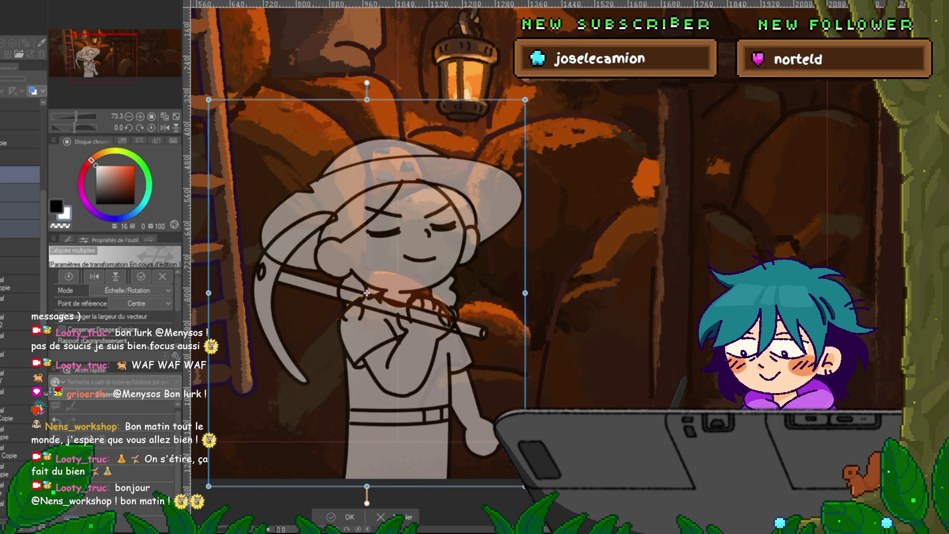
Return to the eyes-open frame and toggle the pose layers to check their alignment.
key("Right")
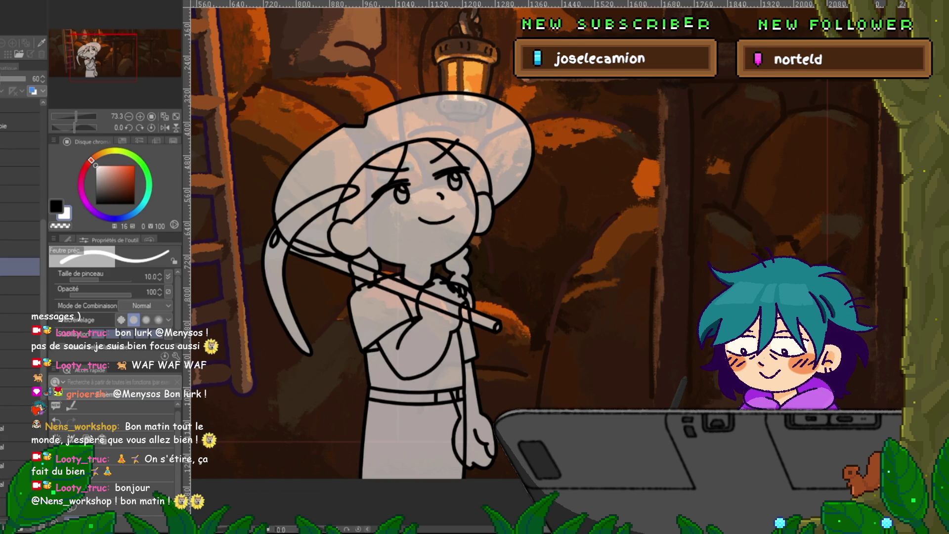
left_click(19, 248)
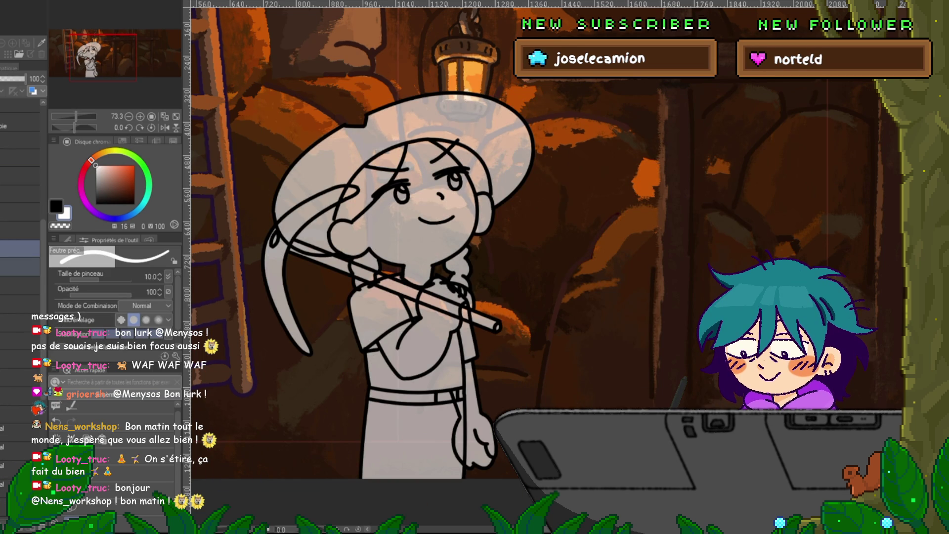
left_click(20, 157)
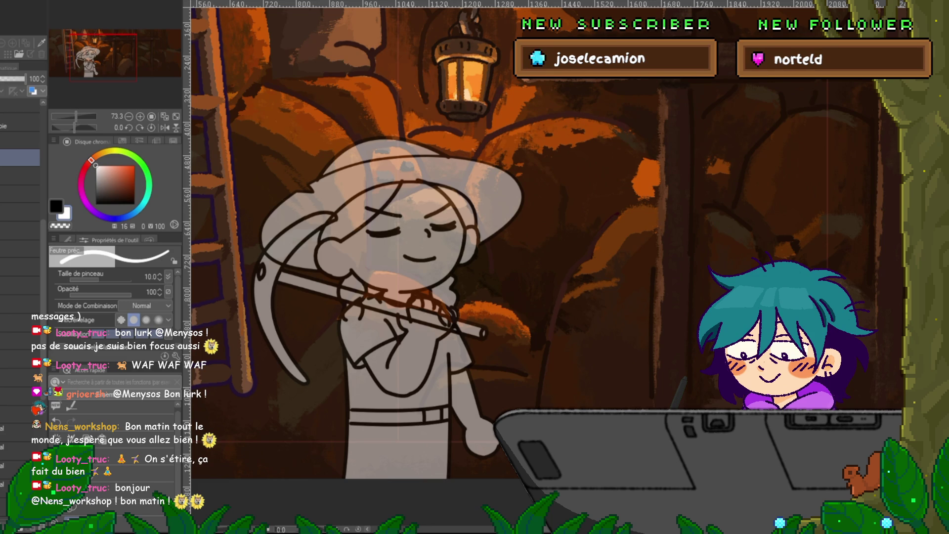
left_click(19, 161)
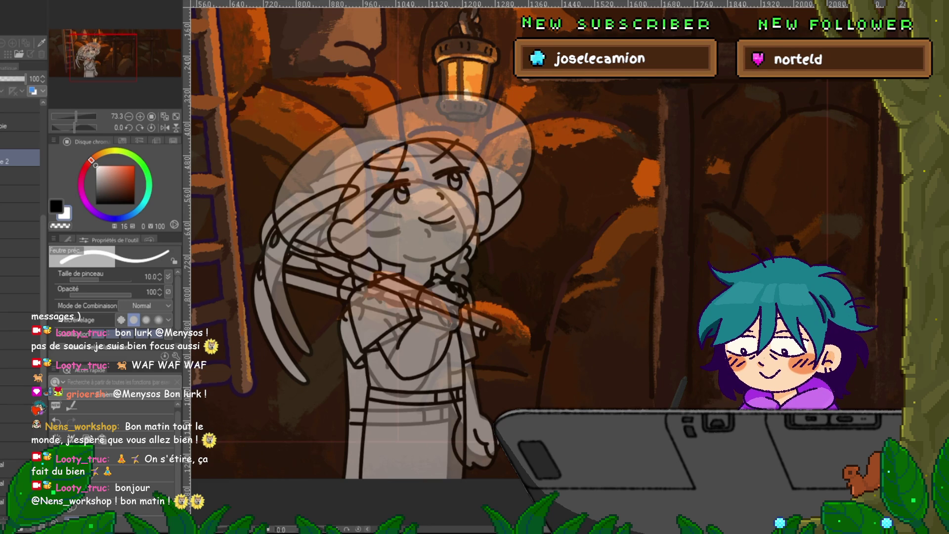
left_click(20, 195)
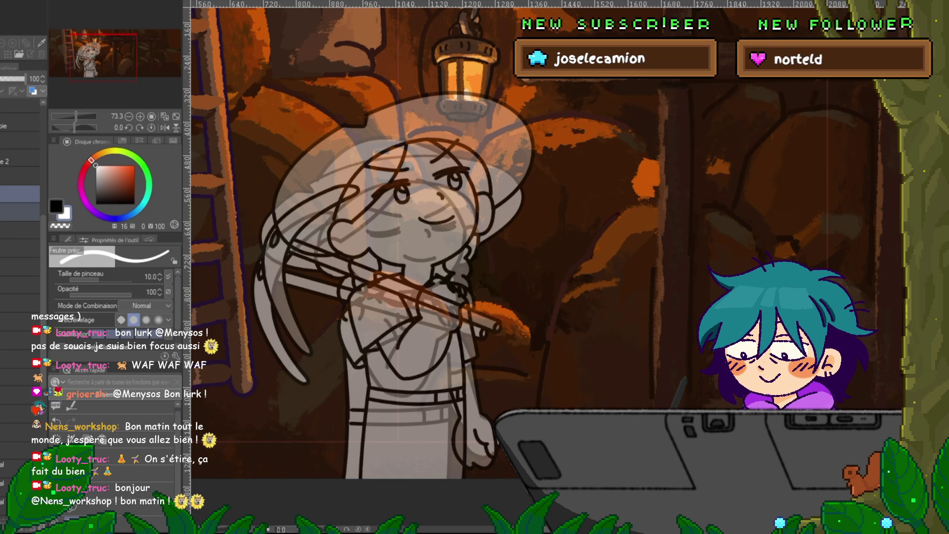
Nudge the sketch slightly right with a transform, then hide and reshow it to compare.
key("ctrl+t")
key("Right")
key("Right")
key("Right")
key("Right")
key("Right")
key("Right")
key("Right")
key("Right")
key("Right")
key("Right")
key("Right")
key("Right")
key("Right")
key("Right")
key("Right")
key("Right")
key("Right")
key("Right")
key("Right")
key("Right")
key("Right")
key("Right")
key("Right")
key("Right")
key("Right")
key("Right")
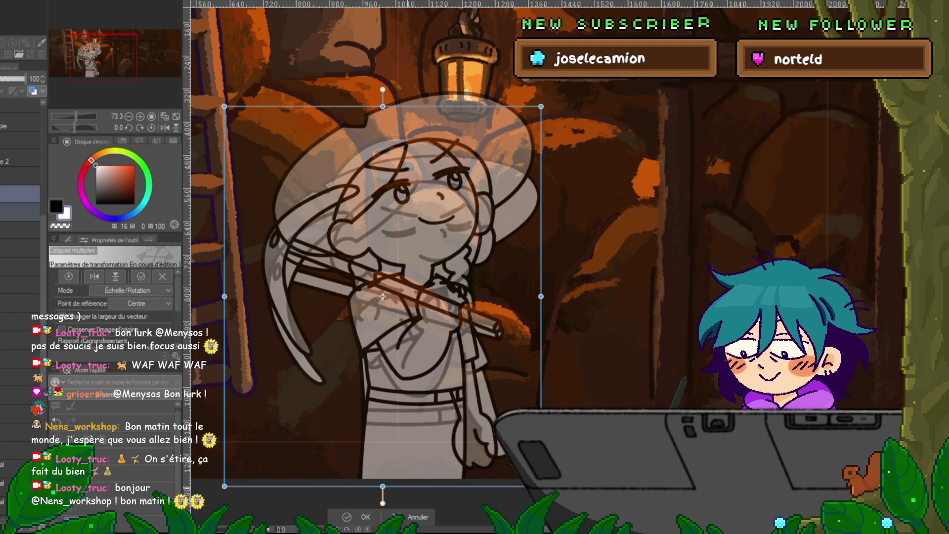
key("Return")
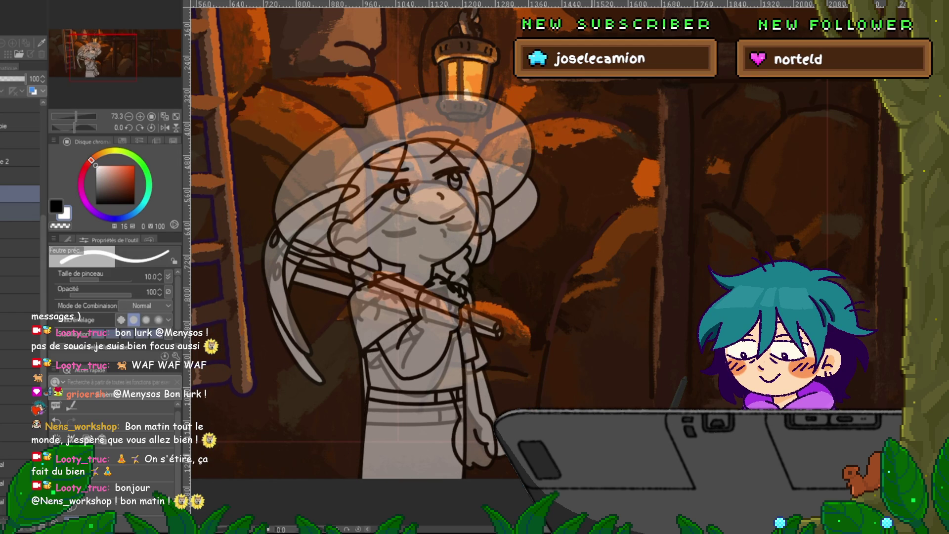
left_click(20, 194)
left_click(20, 194)
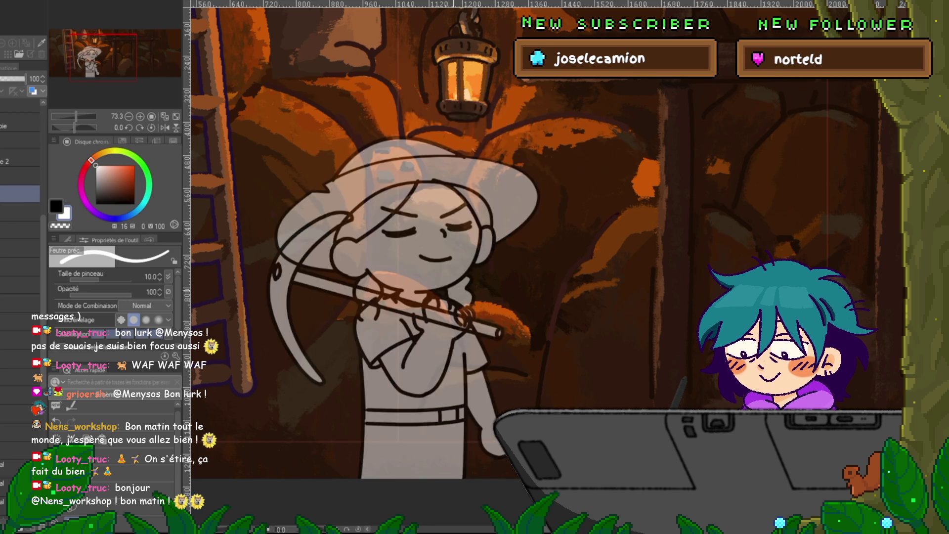
Add a new line-art layer above the semi-transparent sketch layer, with the Curve tool ready.
scroll(462, 148, "up", 1)
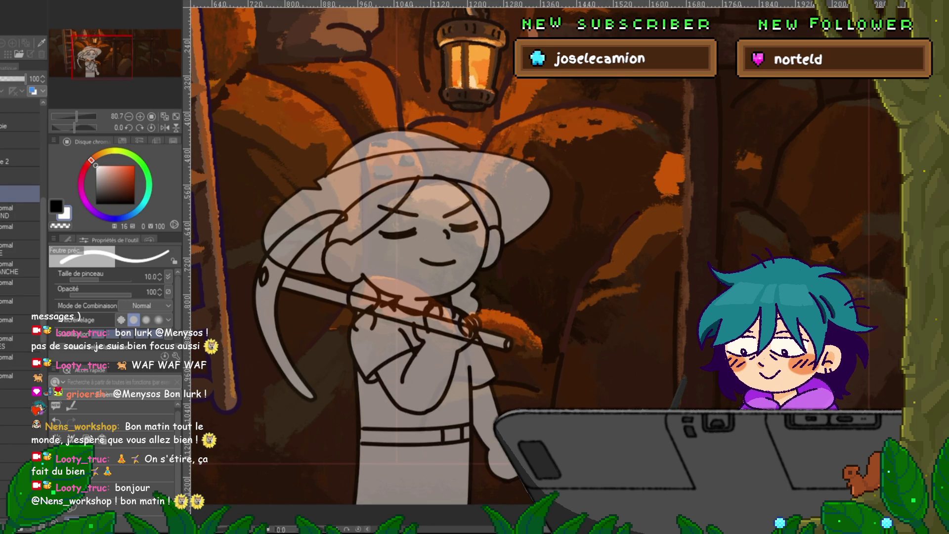
left_click(20, 304)
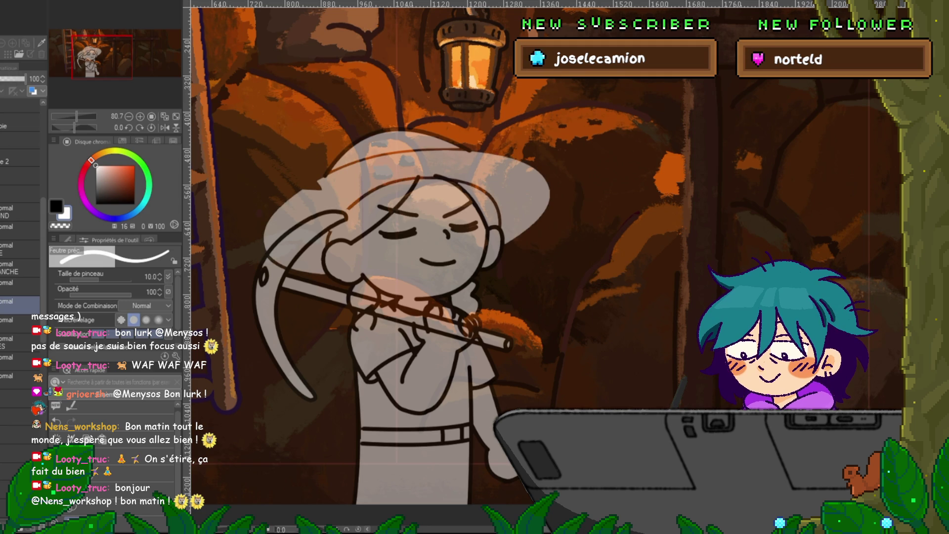
left_click(15, 320)
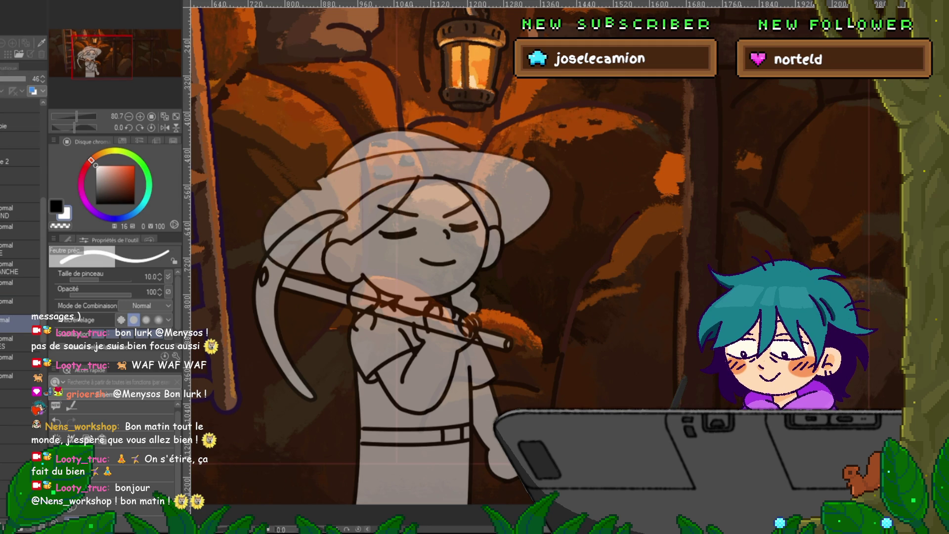
key("ctrl+shift+n")
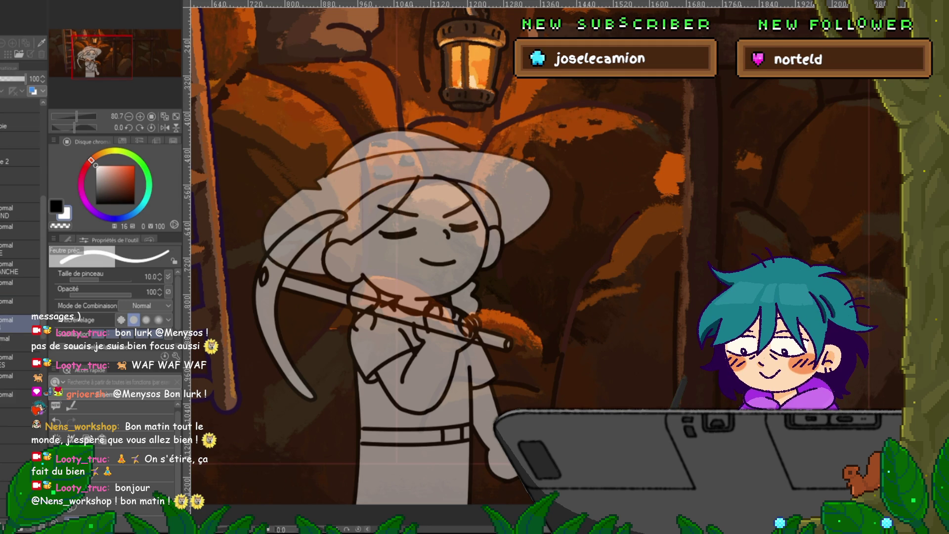
key("u")
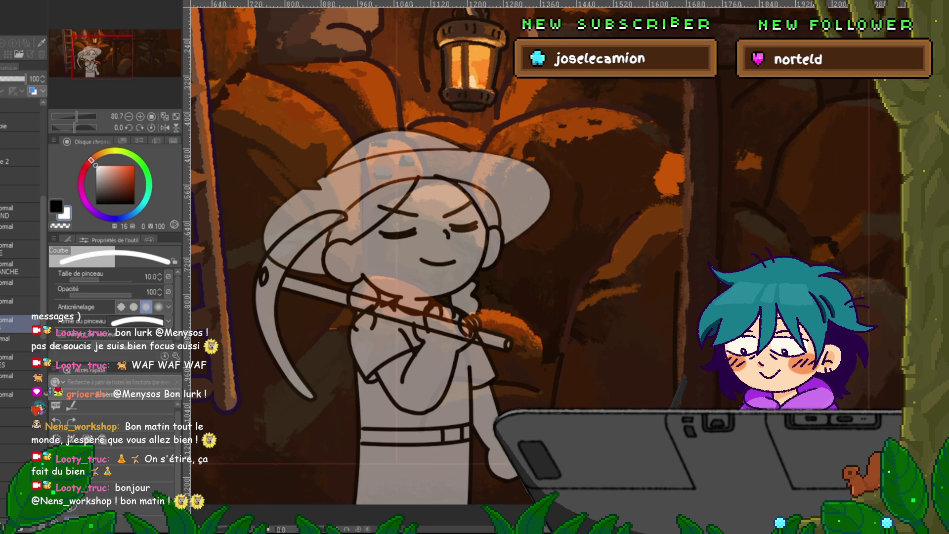
In black, ink curves along the hat's left edge, the pickaxe handle and the hat brim.
key("x")
left_click_drag(318, 179, 489, 151)
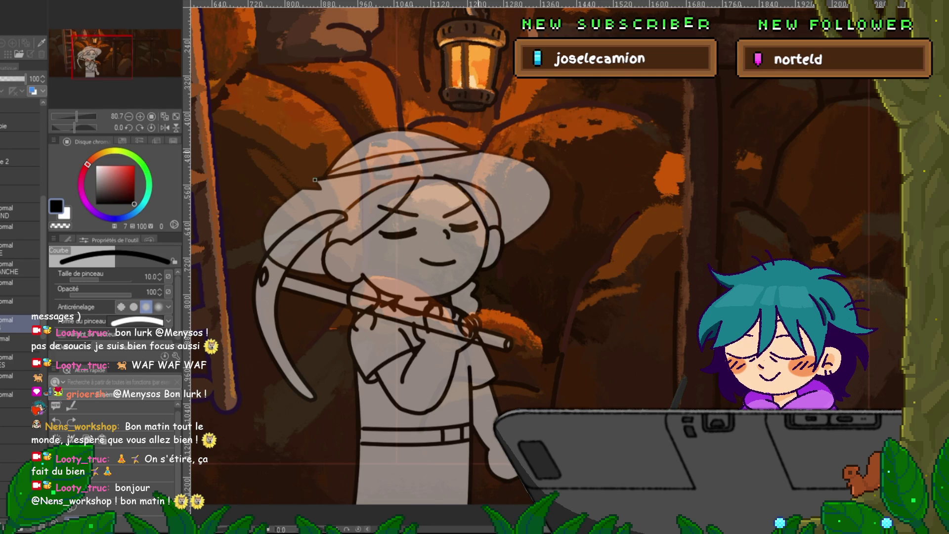
key("ctrl+z")
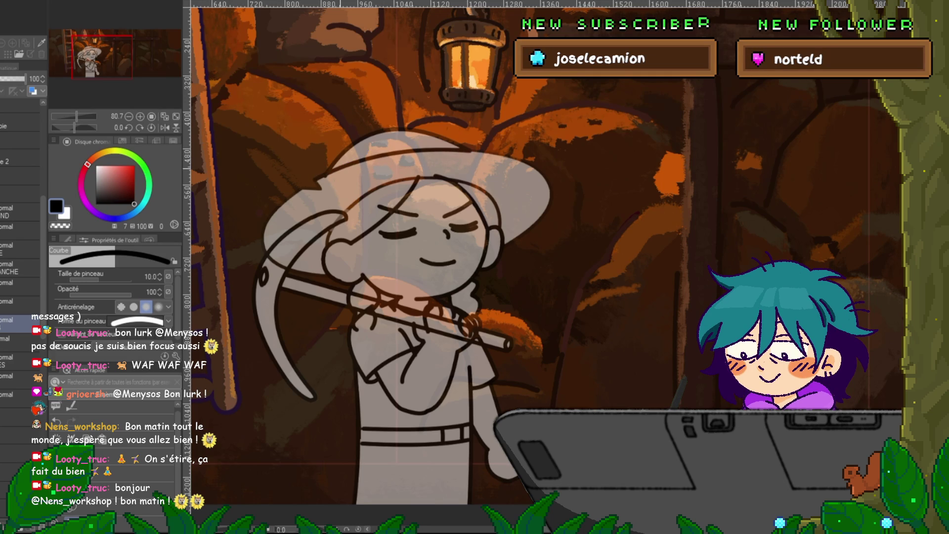
mouse_move(313, 189)
left_mouse_down()
mouse_move(324, 176)
mouse_move(302, 188)
mouse_move(266, 251)
left_mouse_up()
left_click(253, 222)
left_click_drag(266, 253, 326, 277)
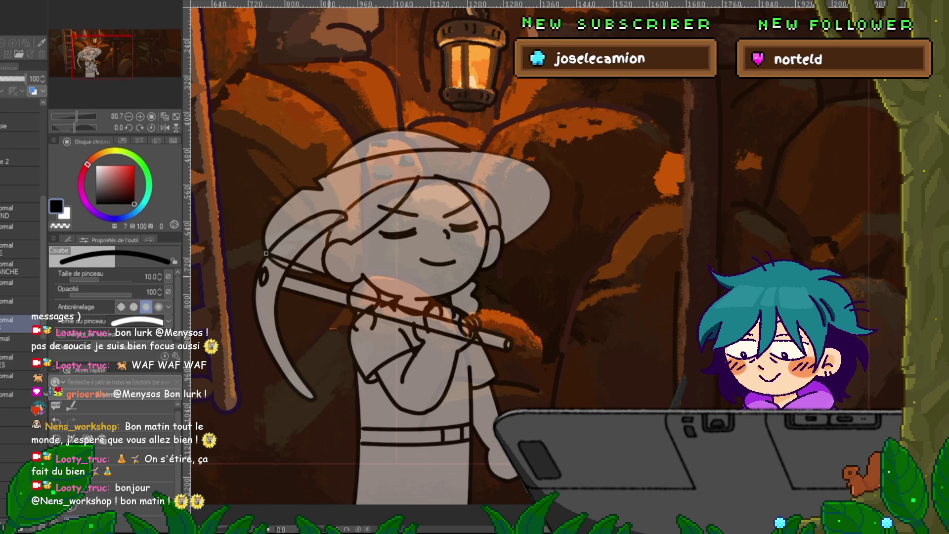
left_click(297, 269)
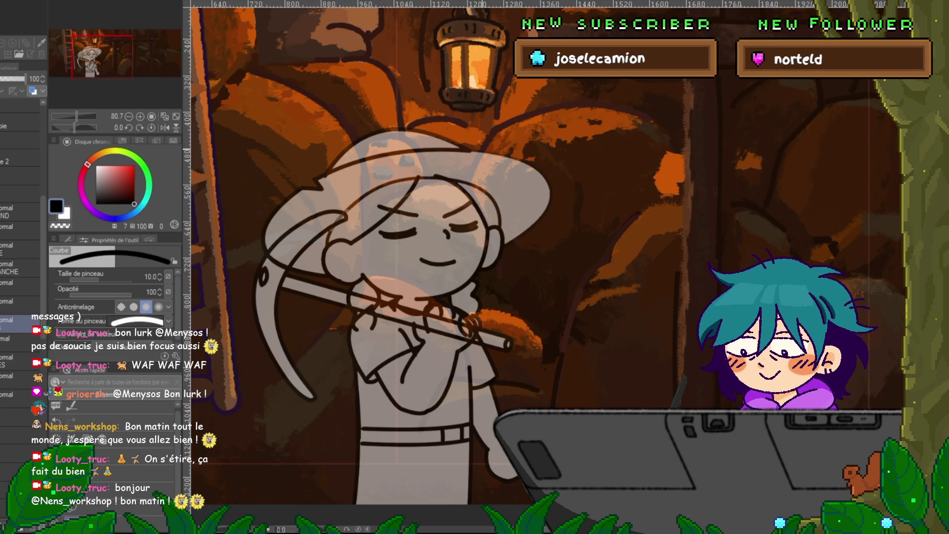
left_click_drag(469, 150, 548, 176)
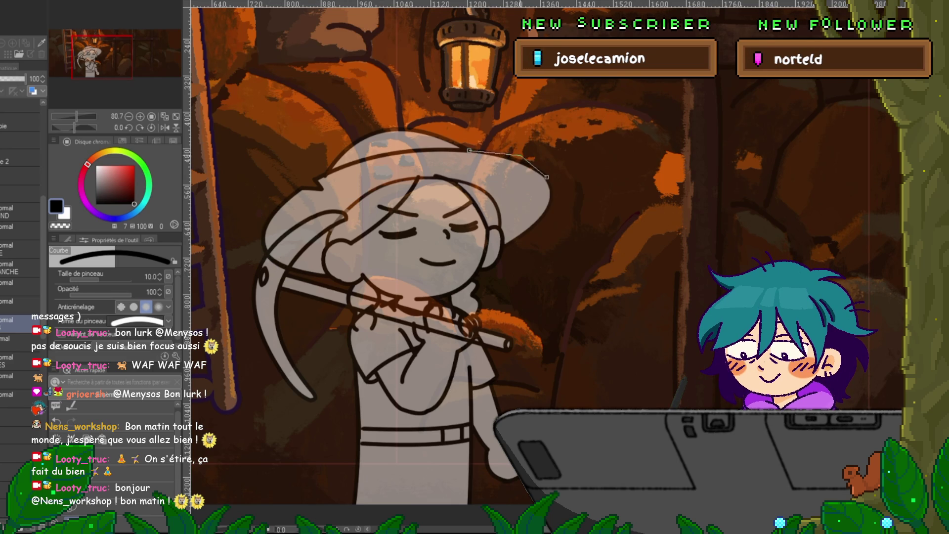
left_click(509, 161)
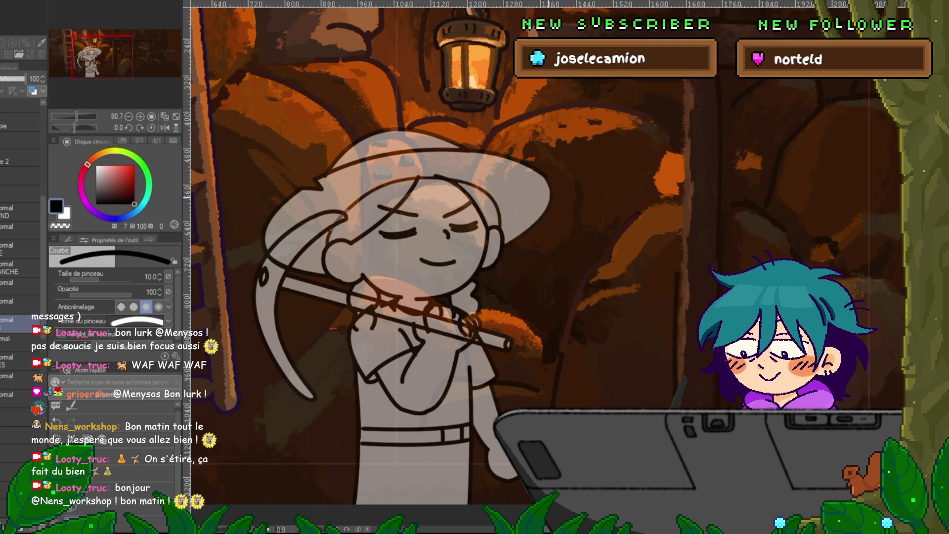
left_click_drag(469, 150, 547, 179)
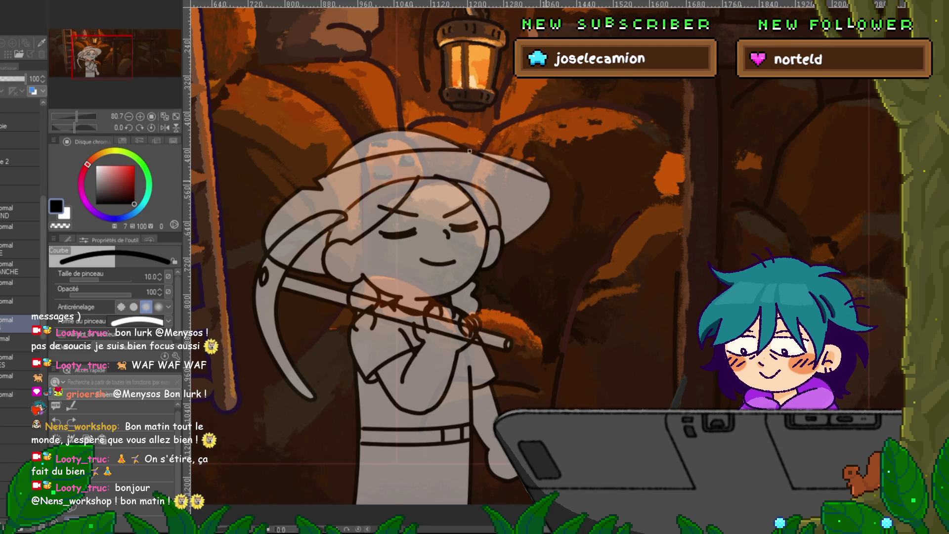
left_click(511, 159)
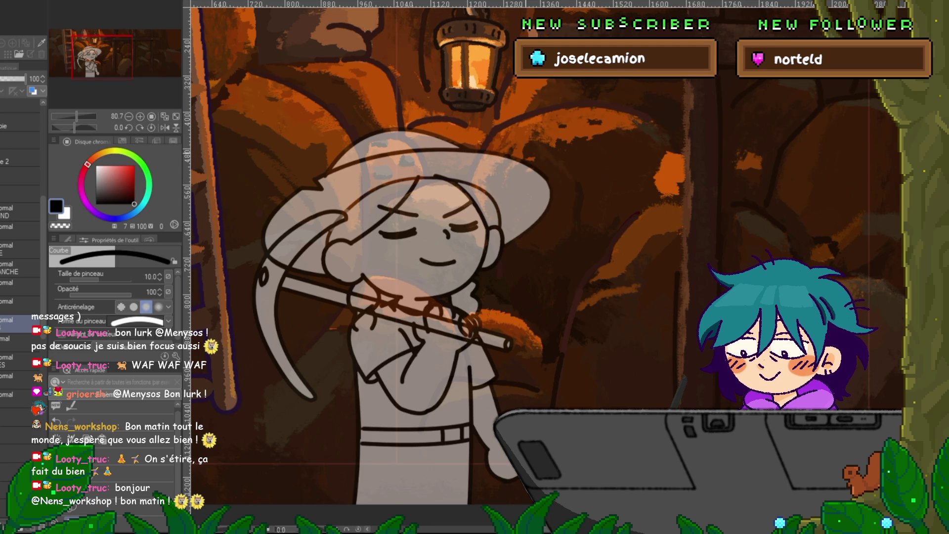
mouse_move(547, 179)
left_mouse_down()
mouse_move(549, 223)
mouse_move(502, 247)
left_mouse_up()
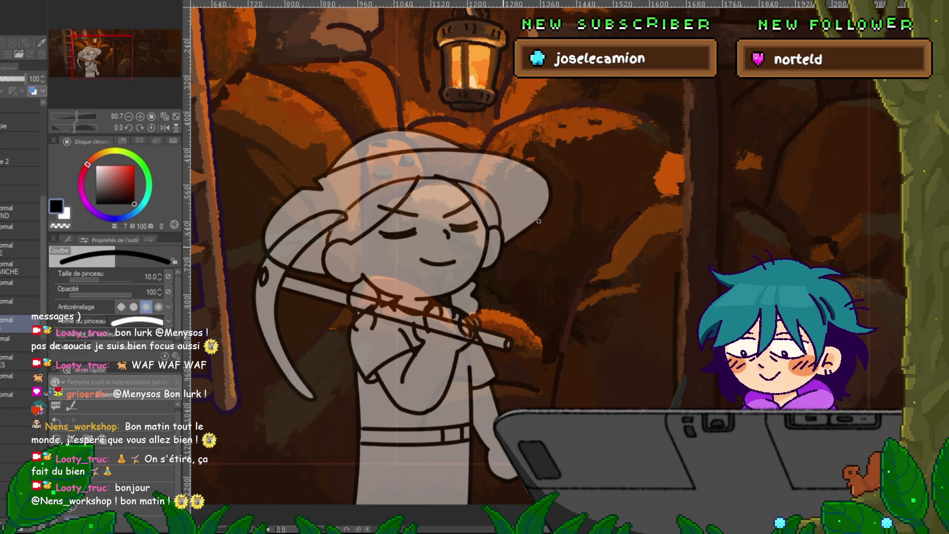
left_click(519, 235)
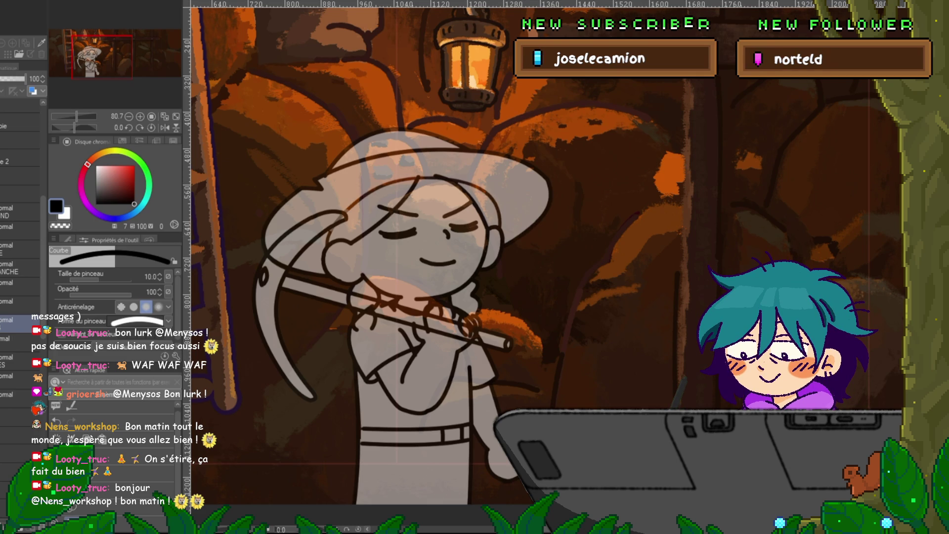
Back on the line-art layer, ink two curved strands through the hair.
left_click(20, 338)
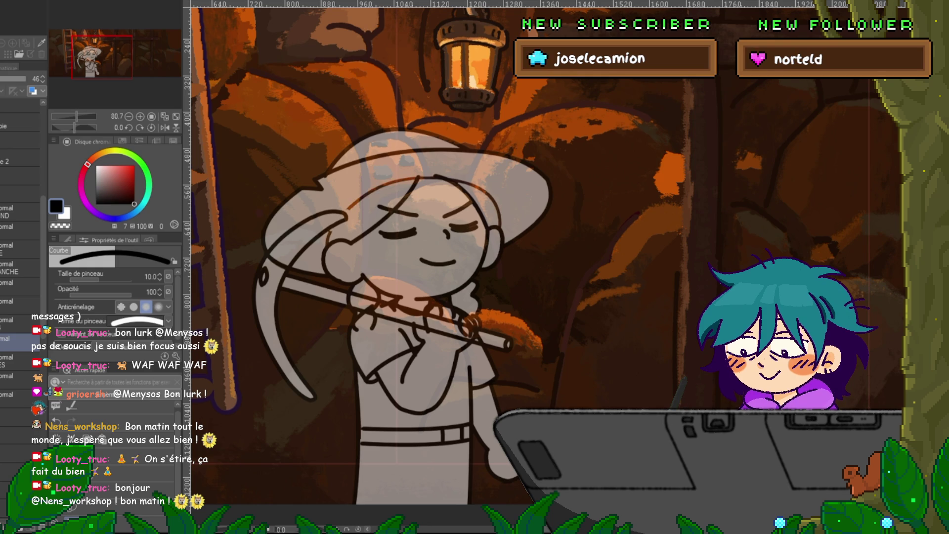
left_click(20, 319)
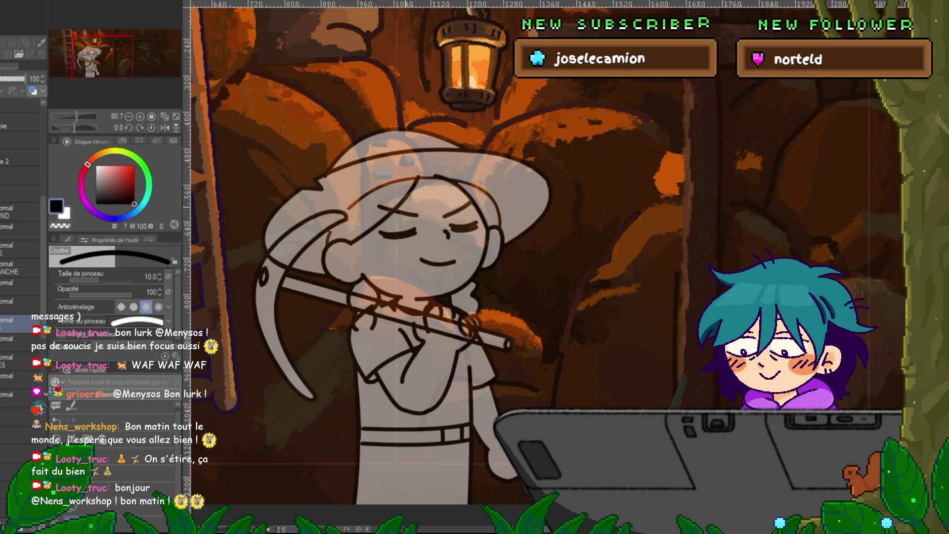
left_click_drag(418, 175, 328, 244)
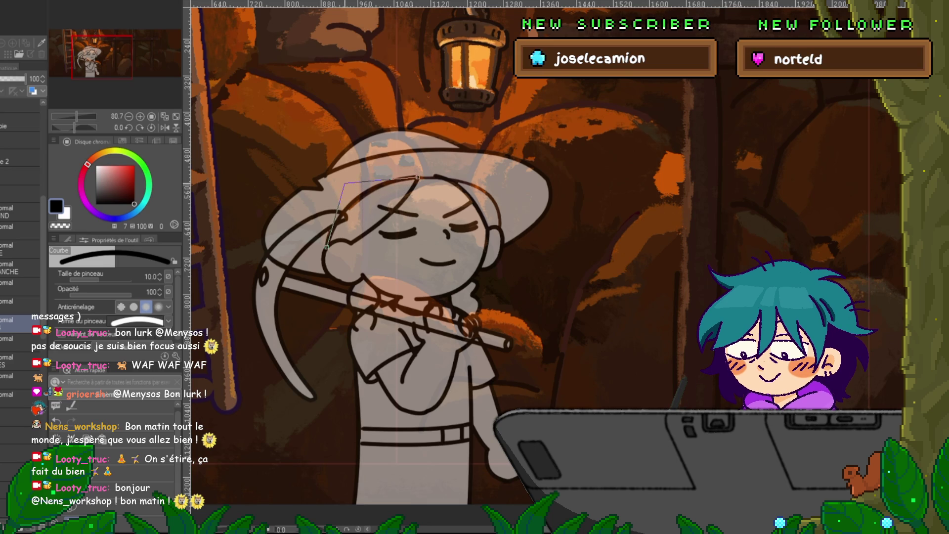
left_click(346, 182)
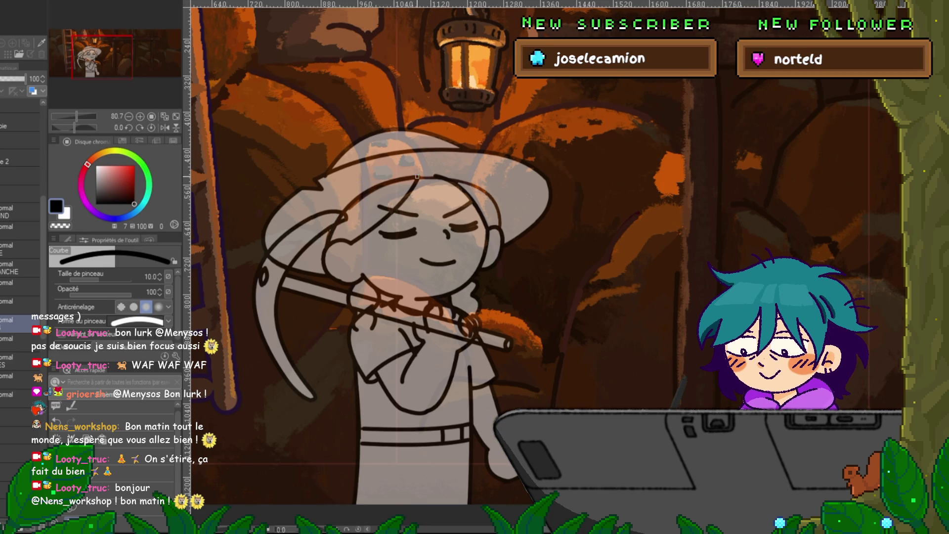
left_click_drag(416, 176, 467, 205)
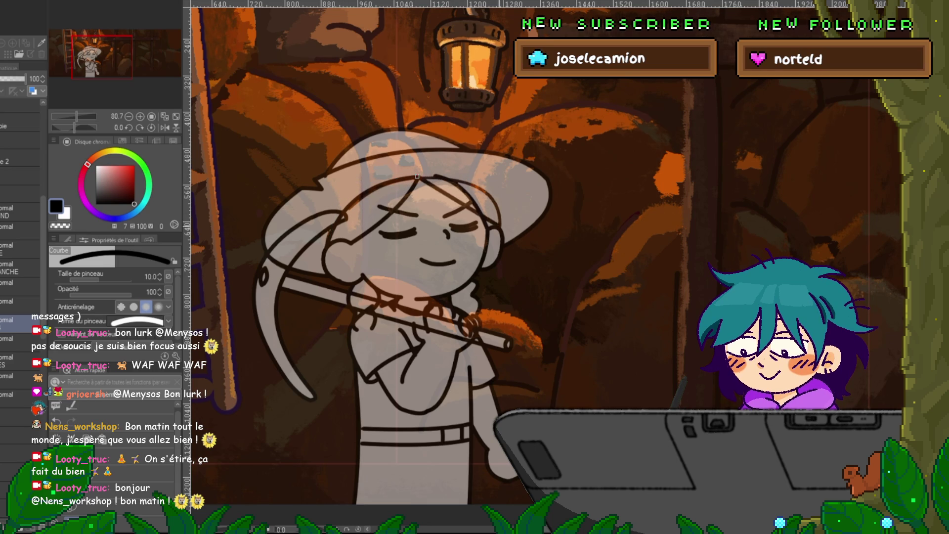
left_click(475, 196)
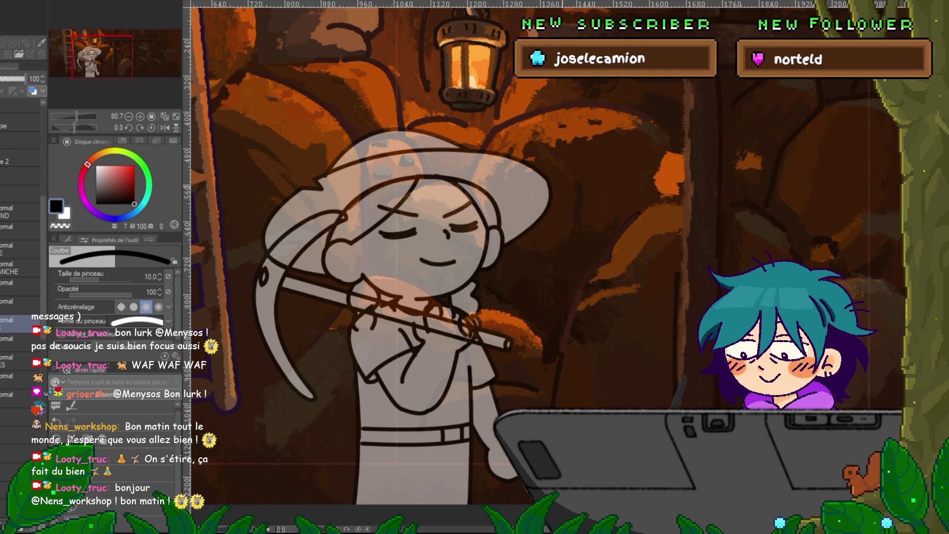
Drag control points to reshape the hair curves and the hat-brim curve over the face.
key("y")
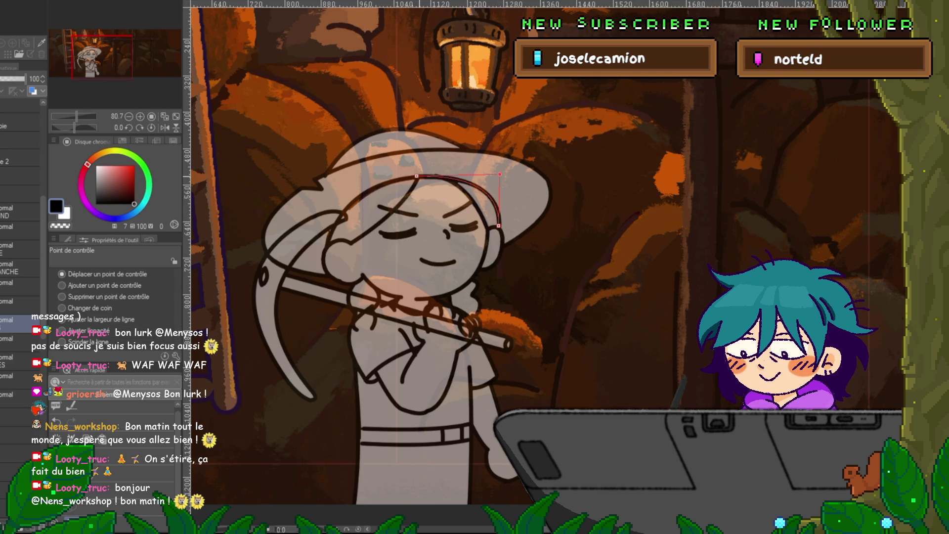
left_click_drag(416, 176, 417, 176)
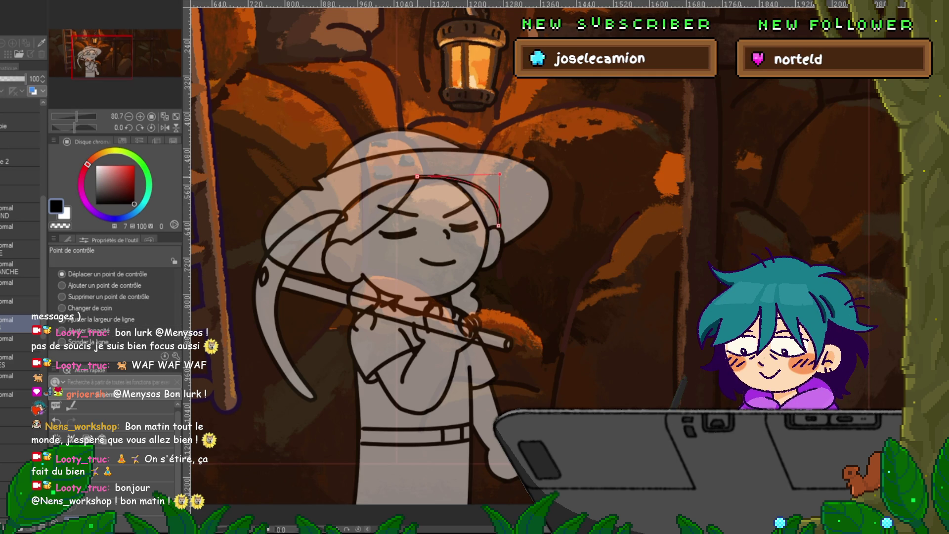
left_click(20, 376)
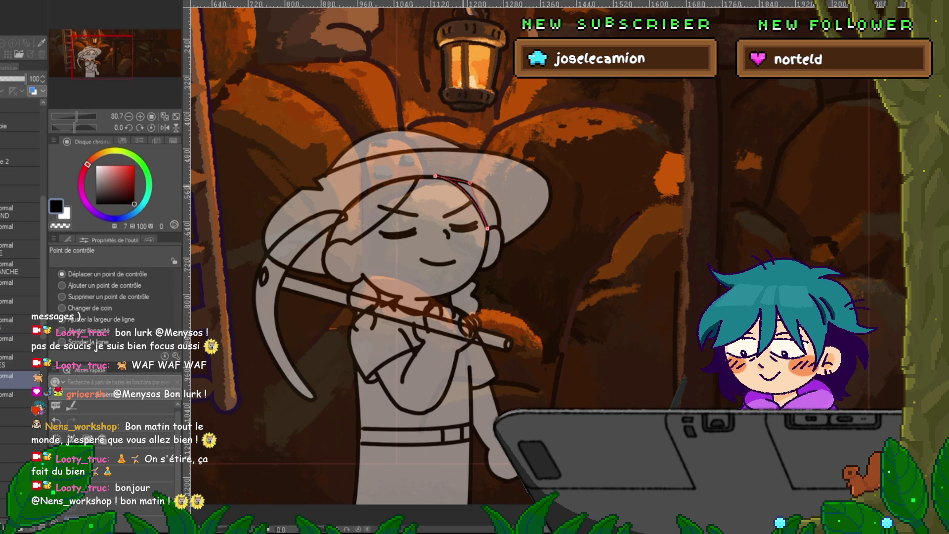
left_click_drag(436, 176, 437, 177)
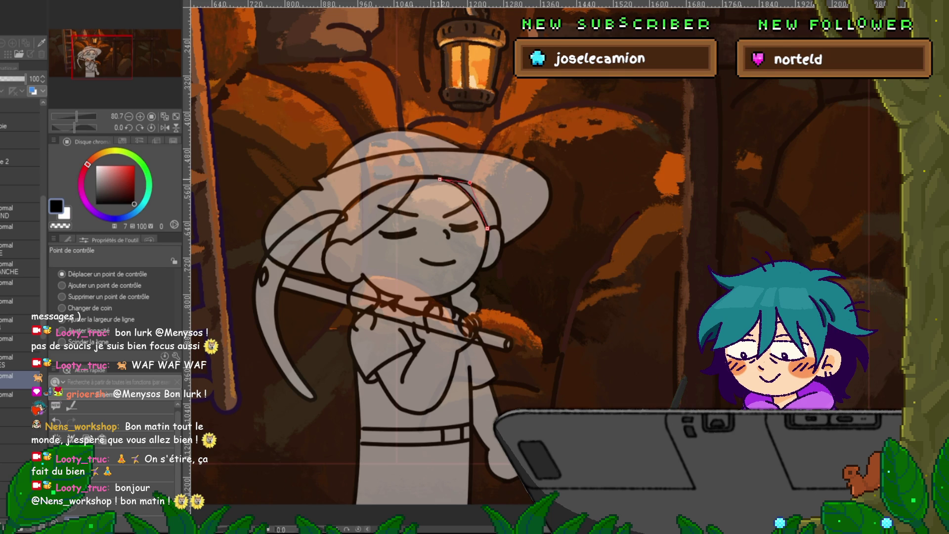
left_click(20, 320)
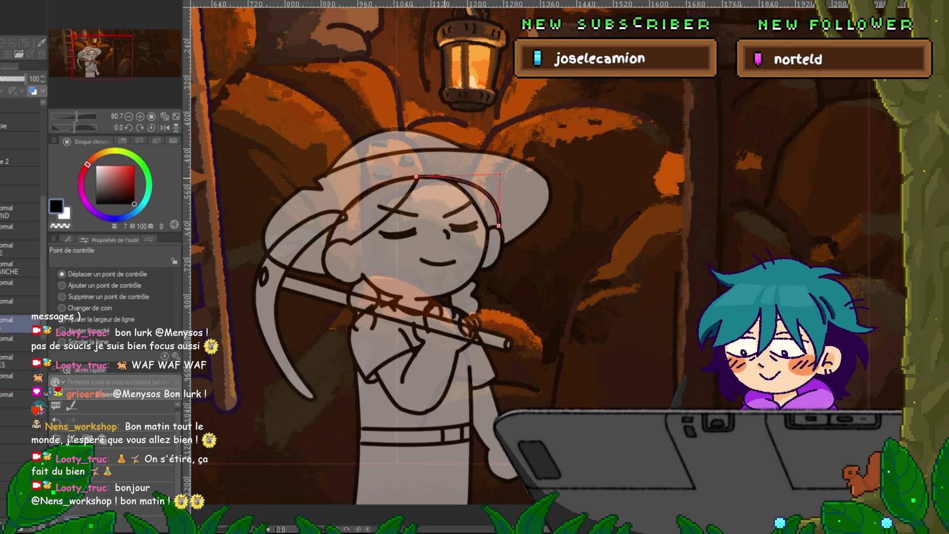
left_click(20, 376)
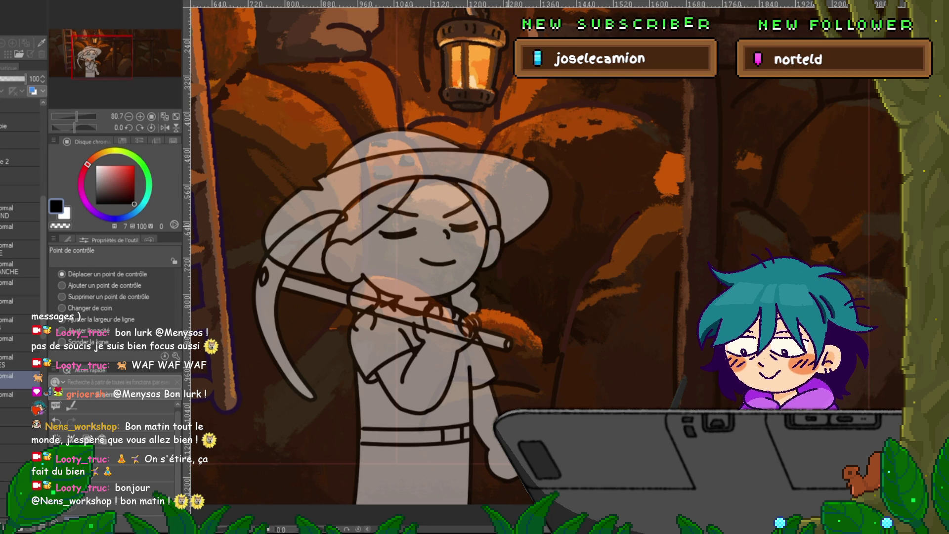
left_click(361, 194)
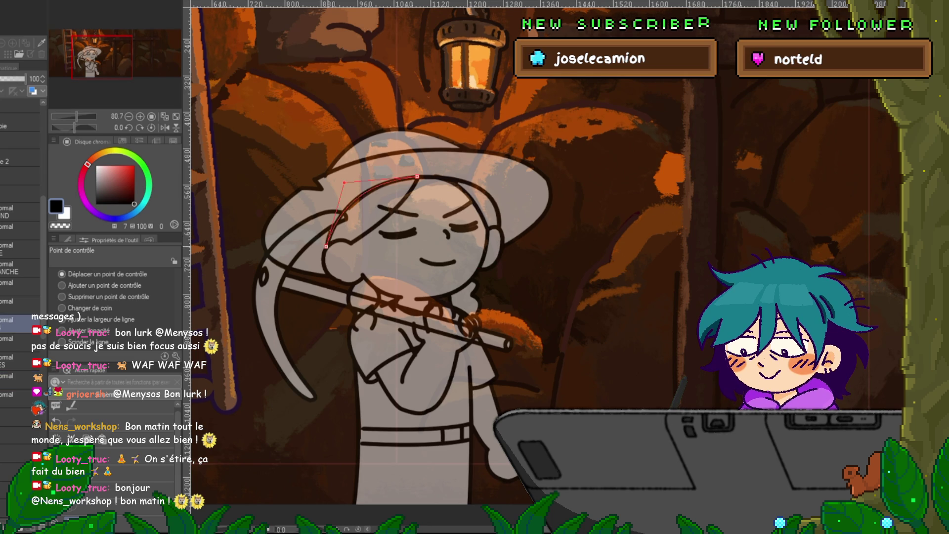
left_click_drag(326, 246, 340, 232)
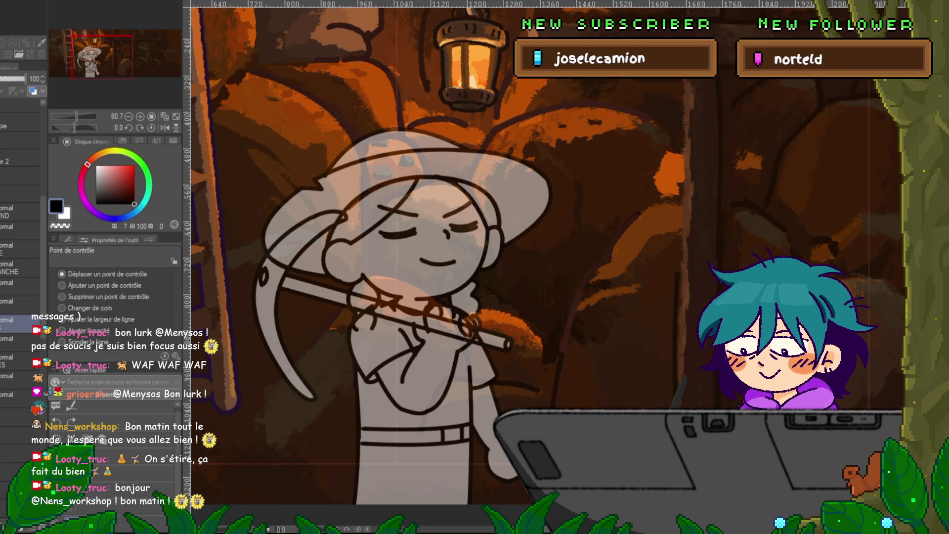
Briefly try the pen and lasso, then resume control-point editing across other line layers.
left_click(20, 418)
key("p")
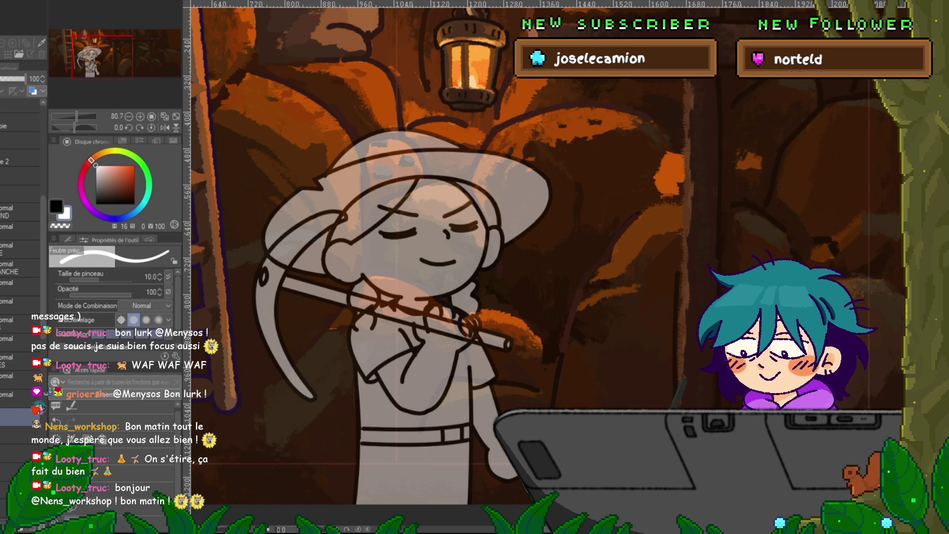
key("m")
mouse_move(296, 237)
left_mouse_down()
mouse_move(514, 222)
mouse_move(415, 262)
left_mouse_up()
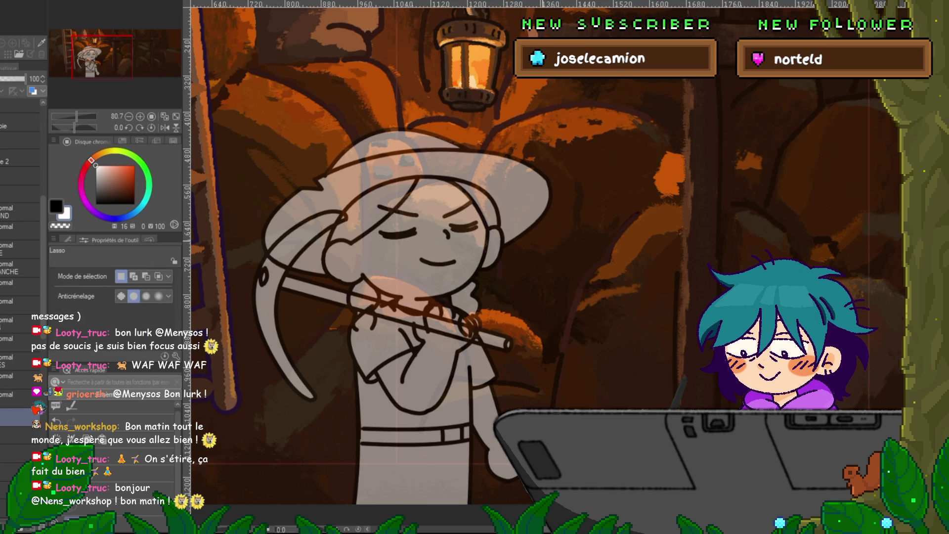
key("y")
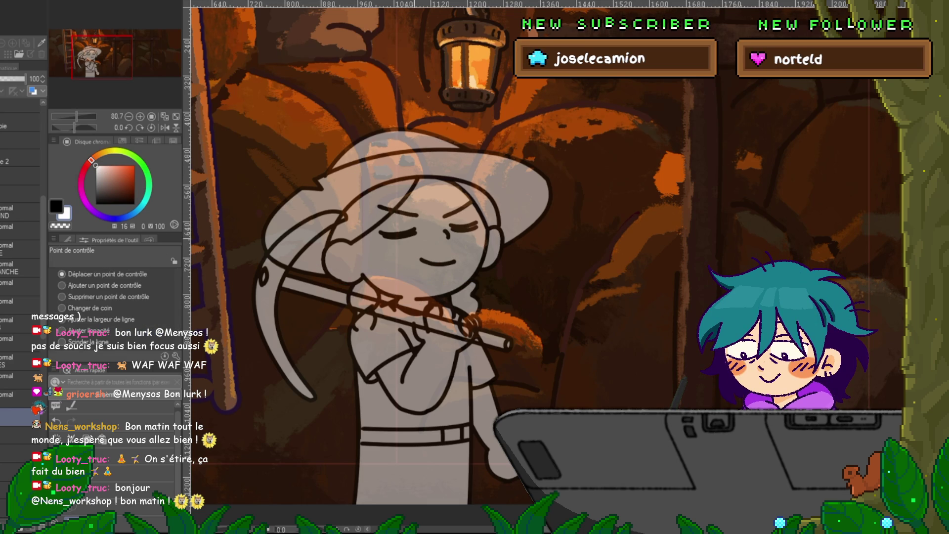
left_click(20, 377)
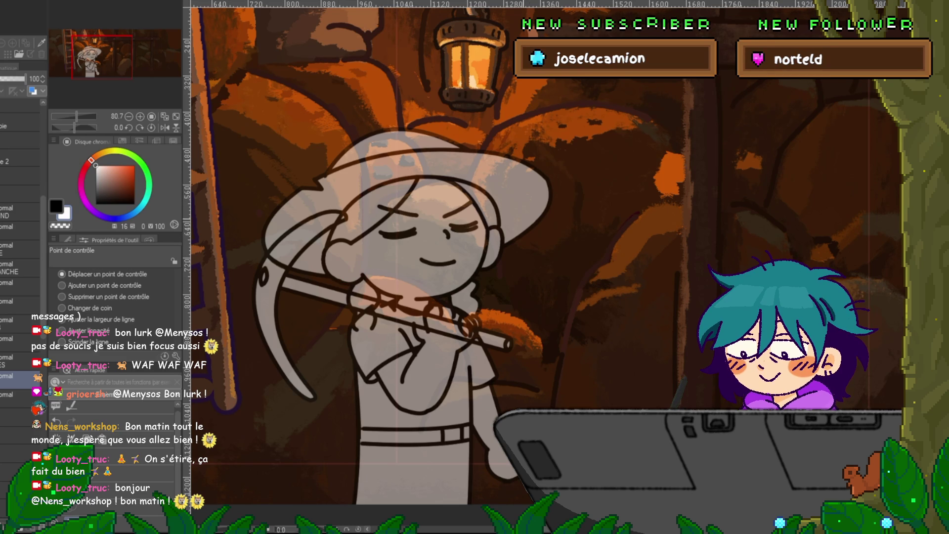
left_click(19, 301)
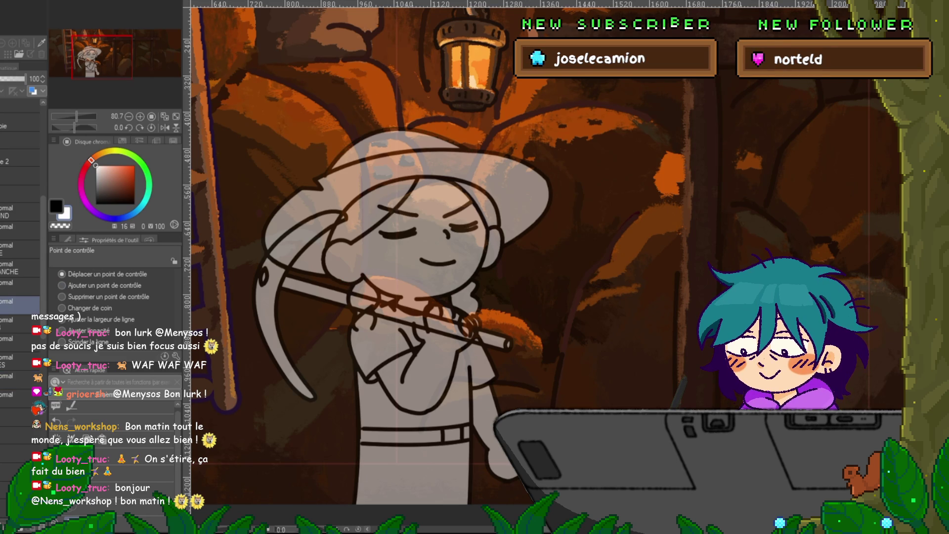
left_click(19, 417)
Reposition the view and lower the two sketch layers' opacity to 47 and 53.
key("p")
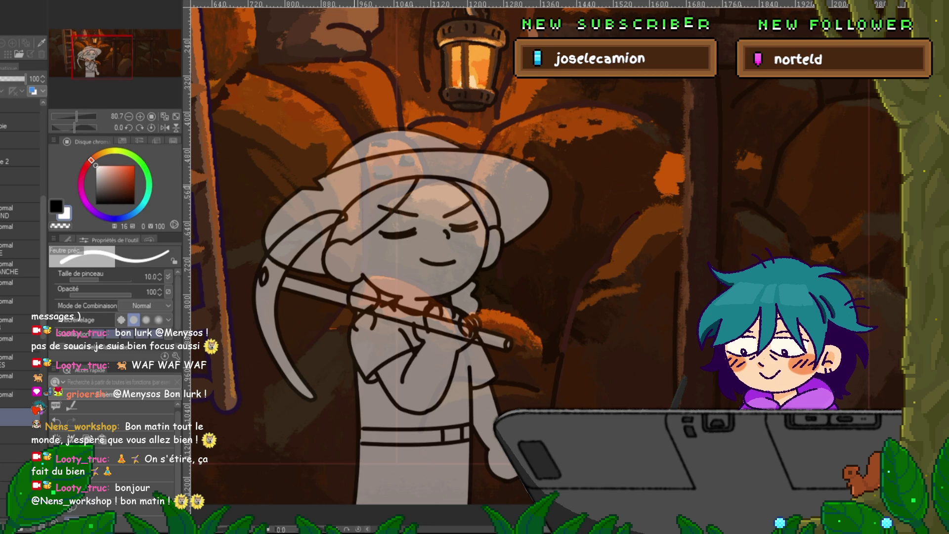
left_click_drag(445, 296, 429, 242)
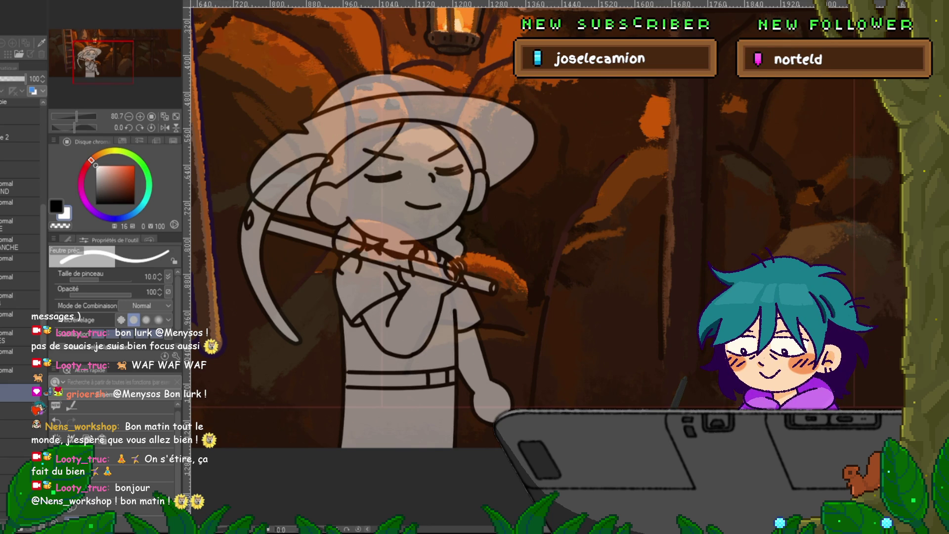
left_click(20, 169)
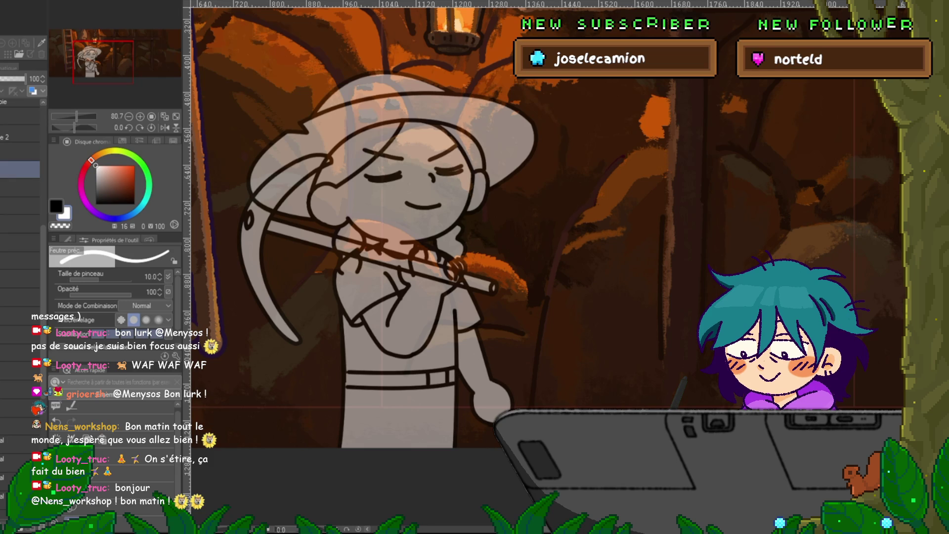
left_click(10, 79)
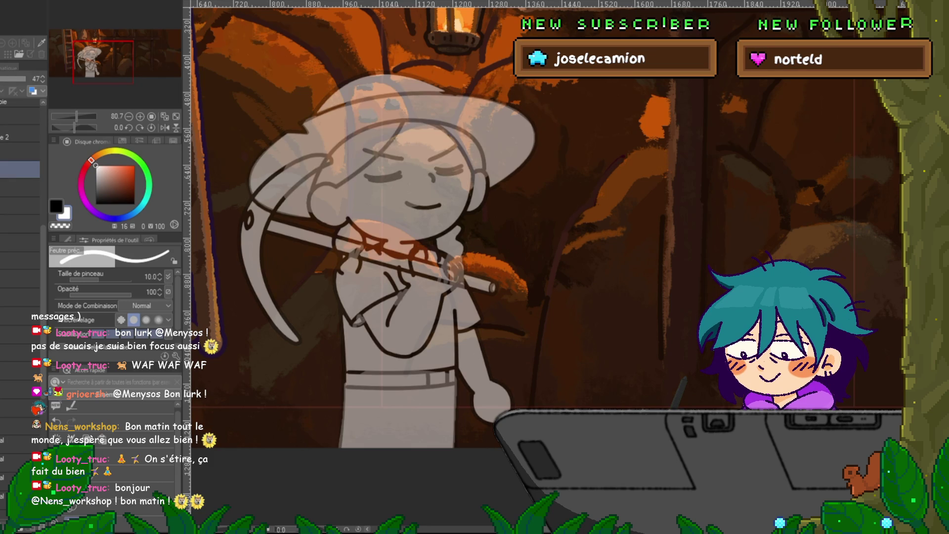
left_click(20, 133)
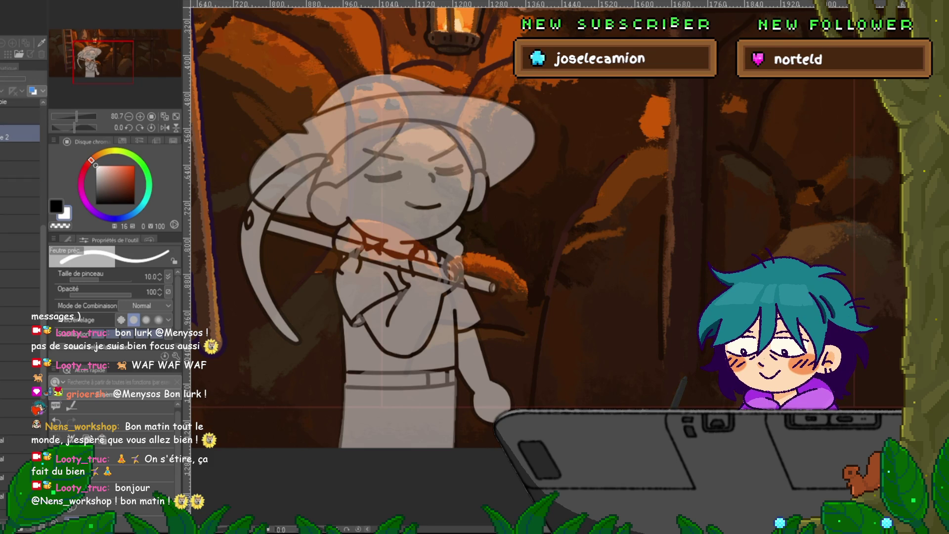
left_click(20, 151)
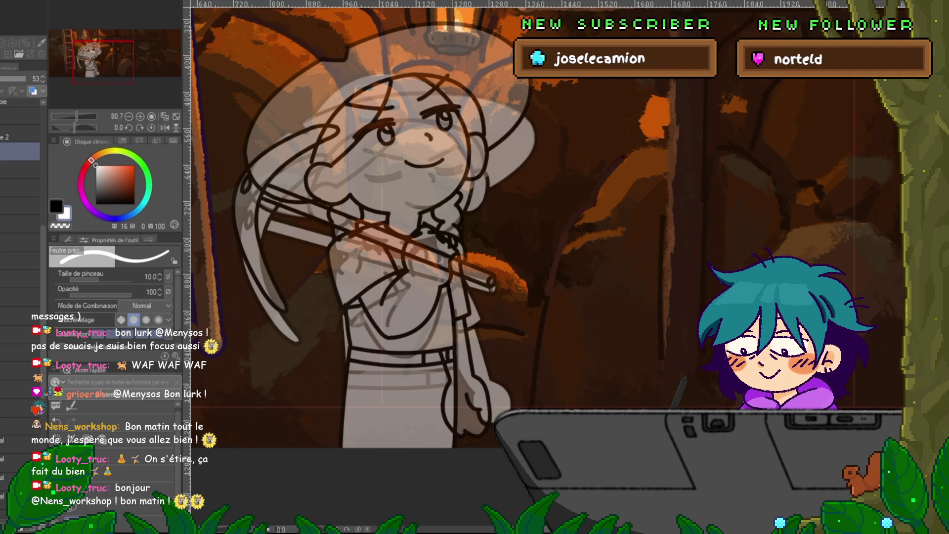
Select the line-art layers and squash the drawing down from the top, pivoting at her feet.
left_click(20, 393)
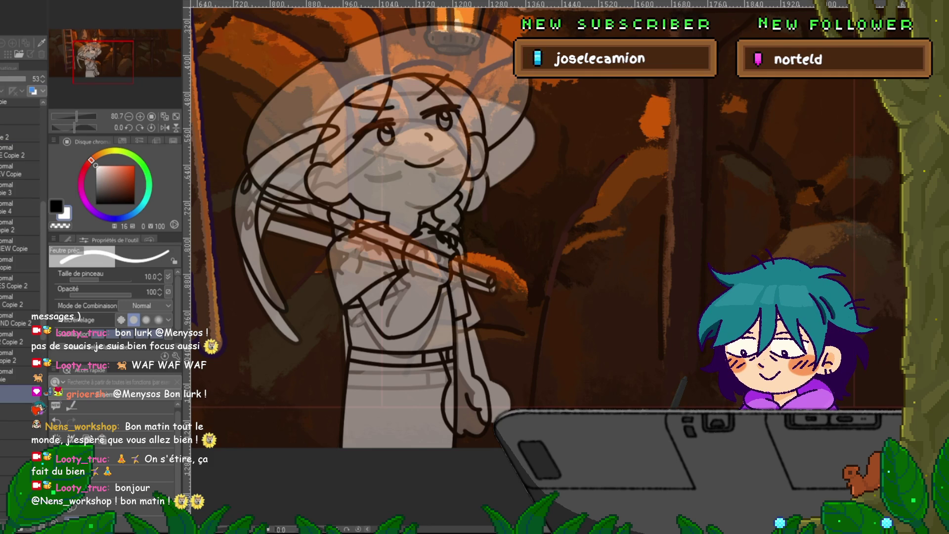
left_click(19, 374)
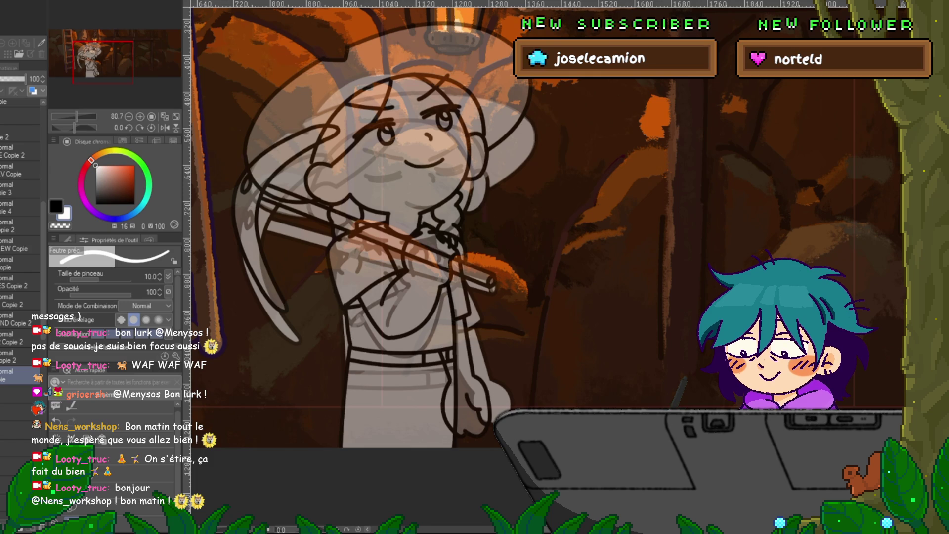
left_click(20, 134)
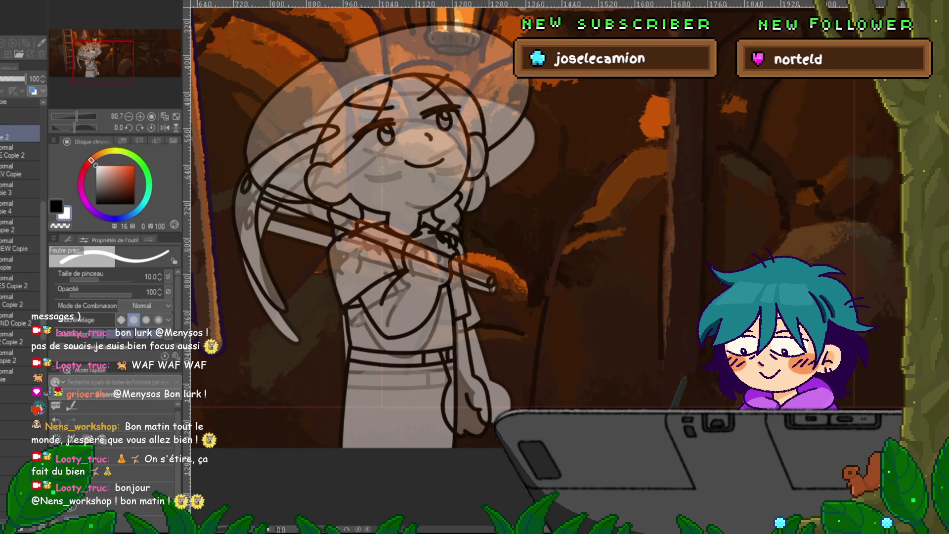
key("ctrl+t")
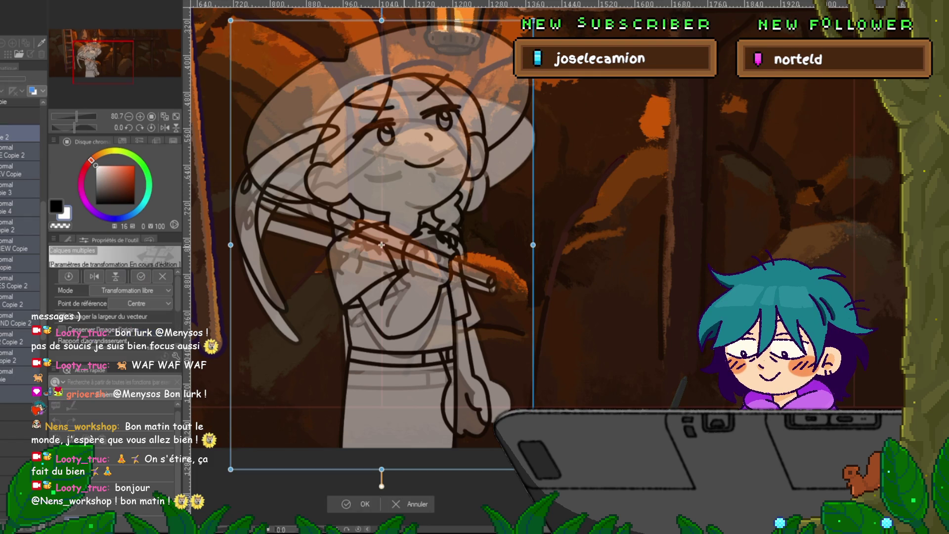
left_click_drag(383, 440, 381, 463)
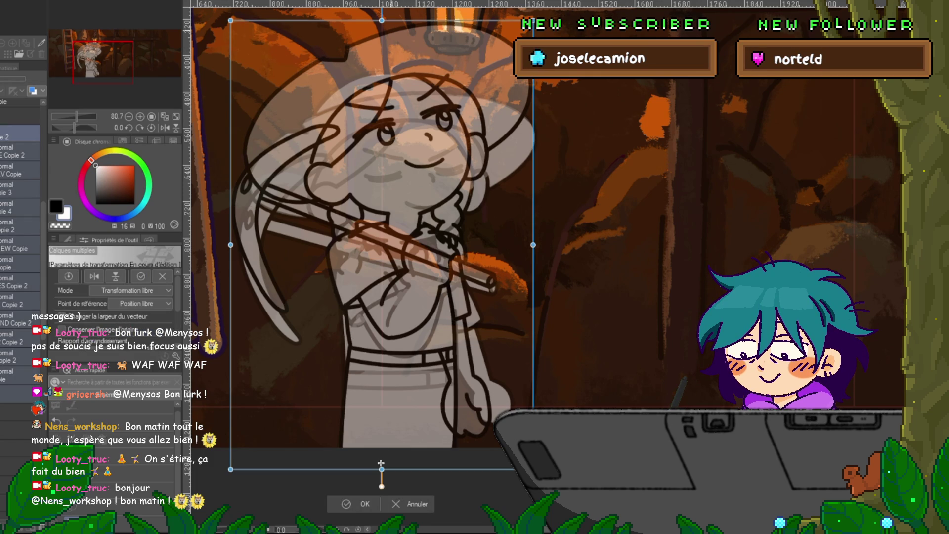
left_click_drag(382, 21, 382, 28)
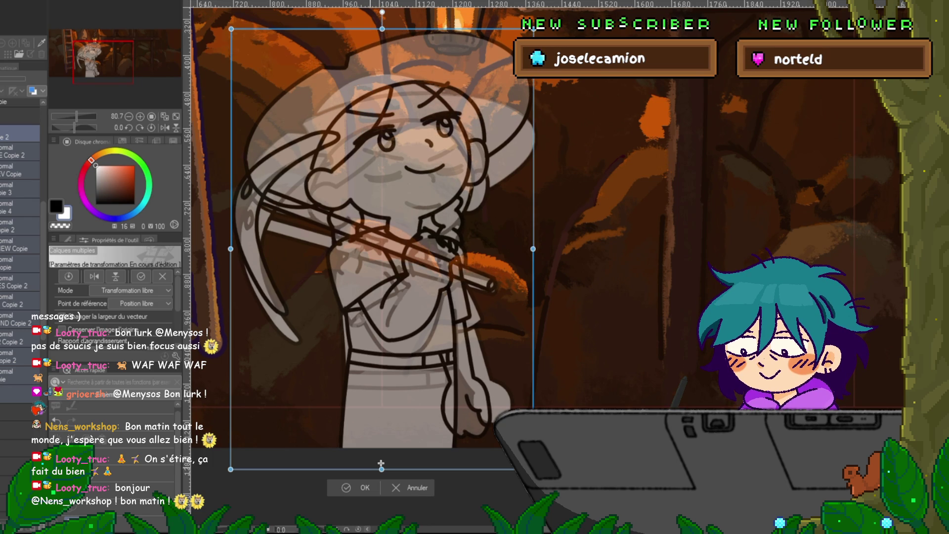
key("Return")
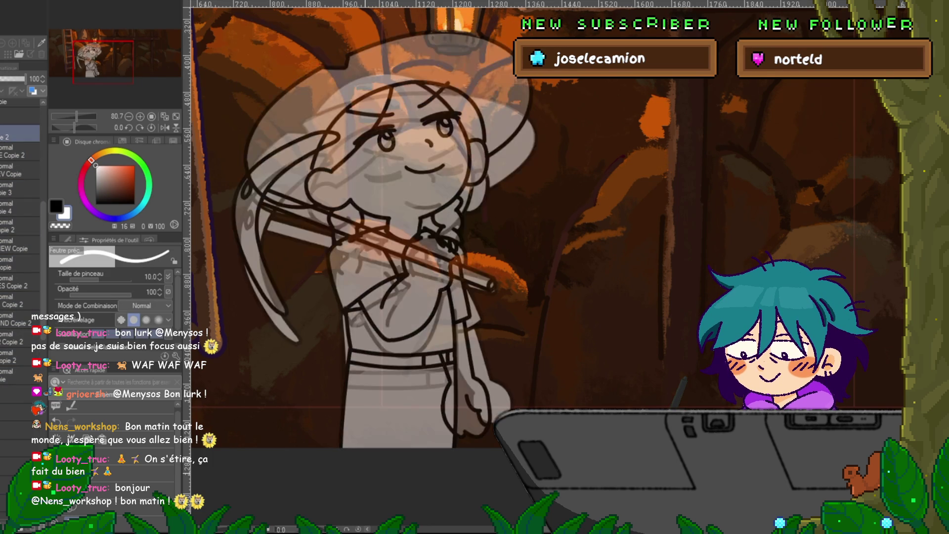
key("ctrl+t")
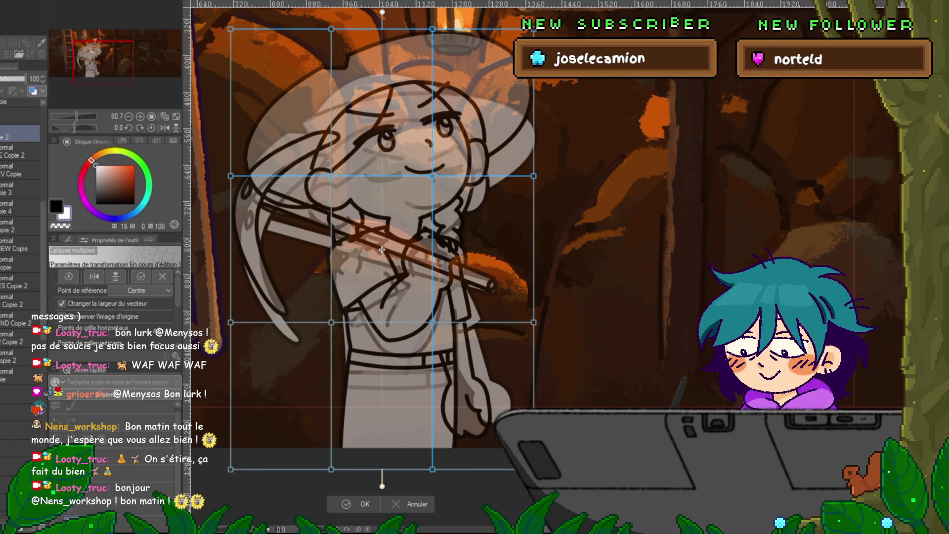
In a mesh warp, nudge the top row down and shift the head area down, tilting it clockwise.
key("Return")
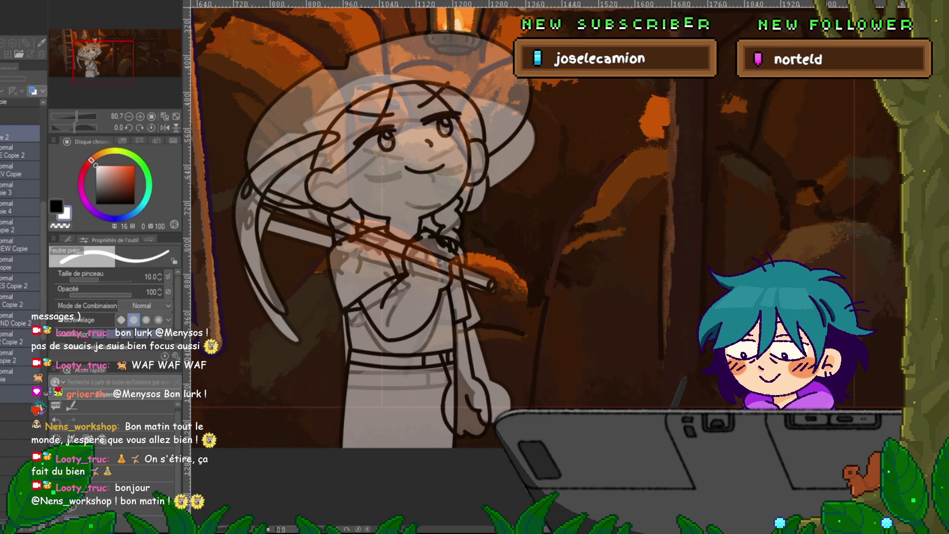
key("ctrl+minus")
key("ctrl+t")
left_click_drag(246, 33, 513, 59)
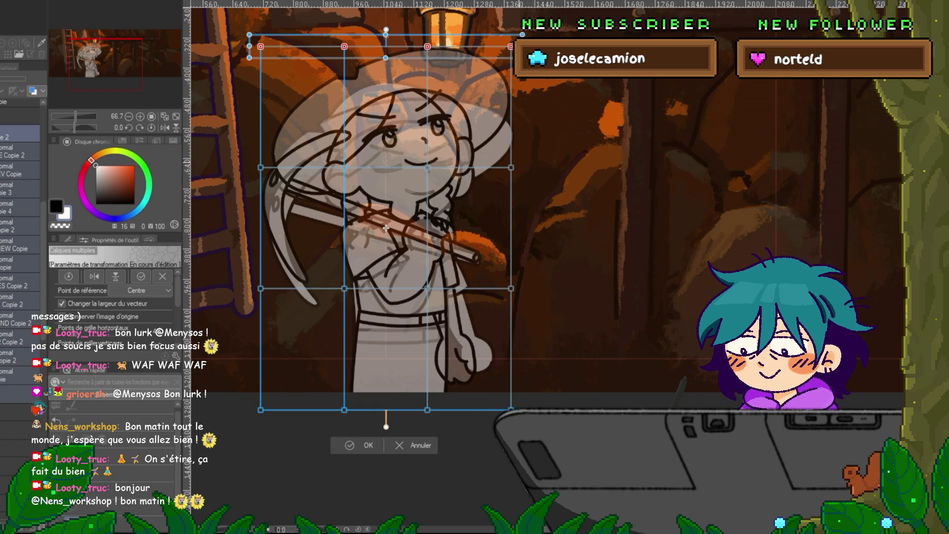
left_click_drag(386, 47, 387, 32)
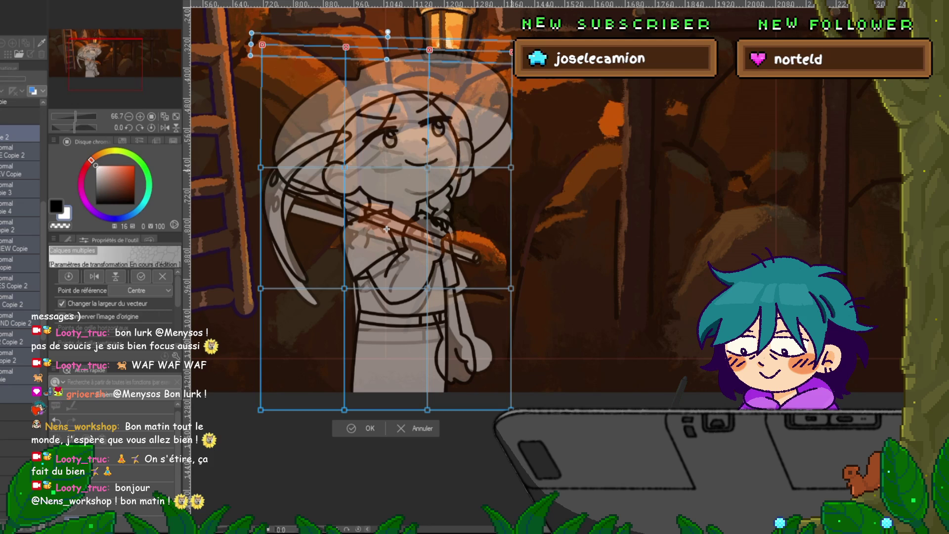
left_click(511, 167, "shift")
left_click_drag(252, 158, 353, 176)
key("Down")
key("Down")
key("Down")
key("Down")
left_click_drag(387, 230, 387, 230)
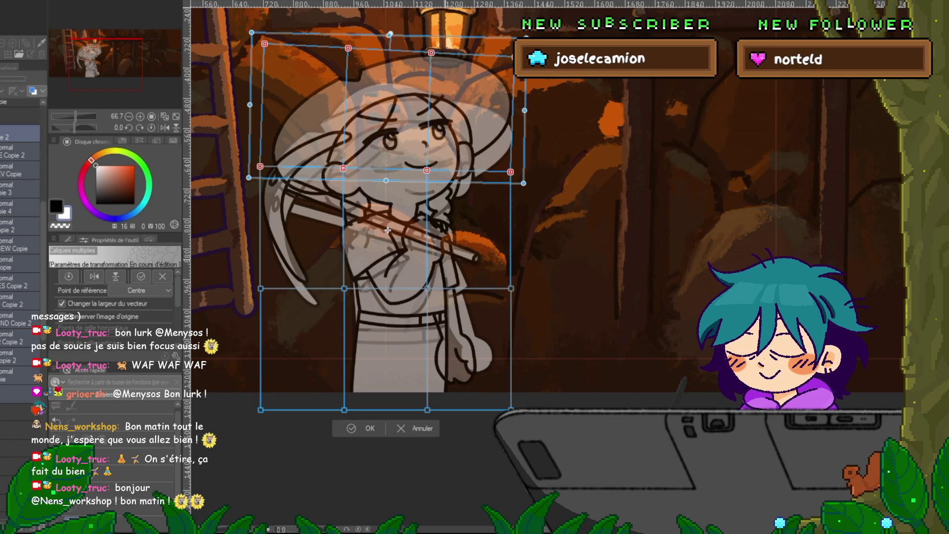
Nudge the lower-middle mesh points left, rotate them slightly clockwise, and apply the warp.
left_click(511, 288, "shift")
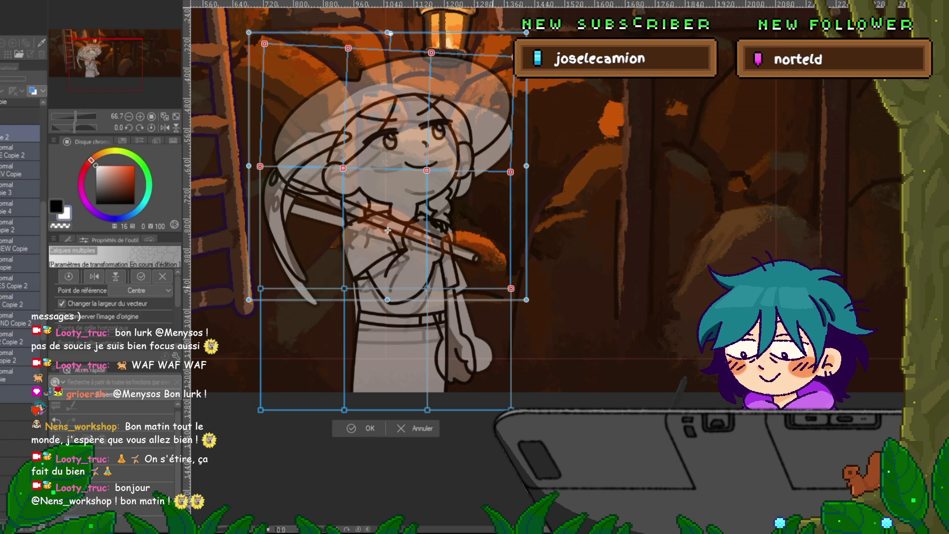
left_click(427, 289, "shift")
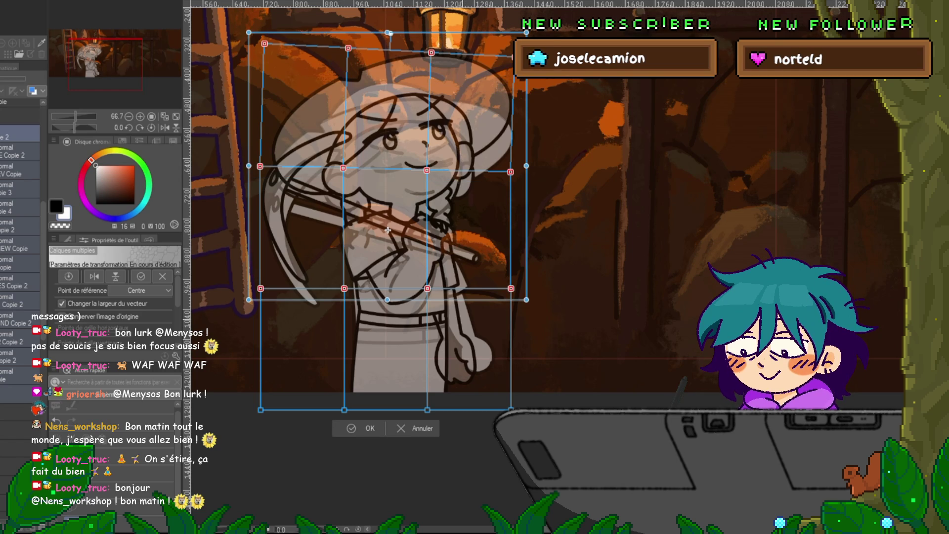
key("Left")
key("Left")
key("Left")
key("Left")
key("Left")
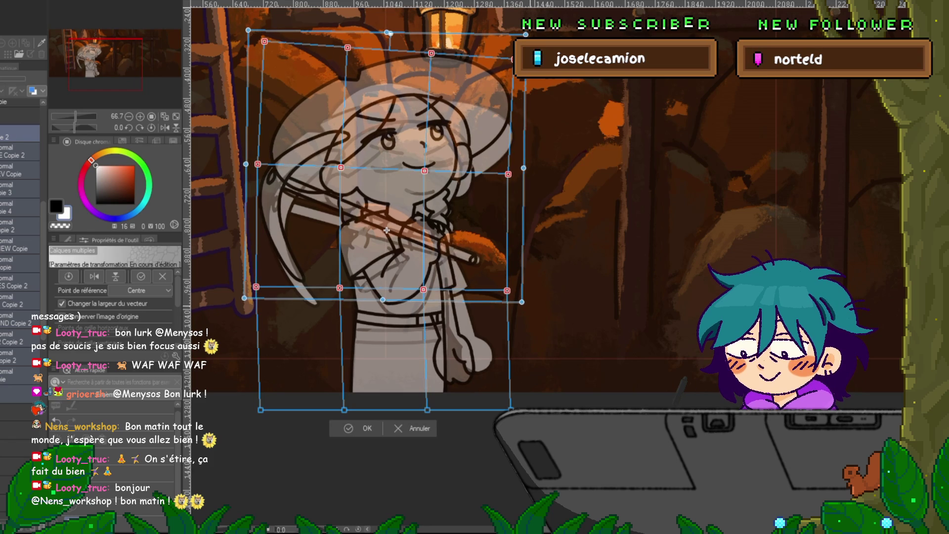
left_click_drag(387, 230, 388, 229)
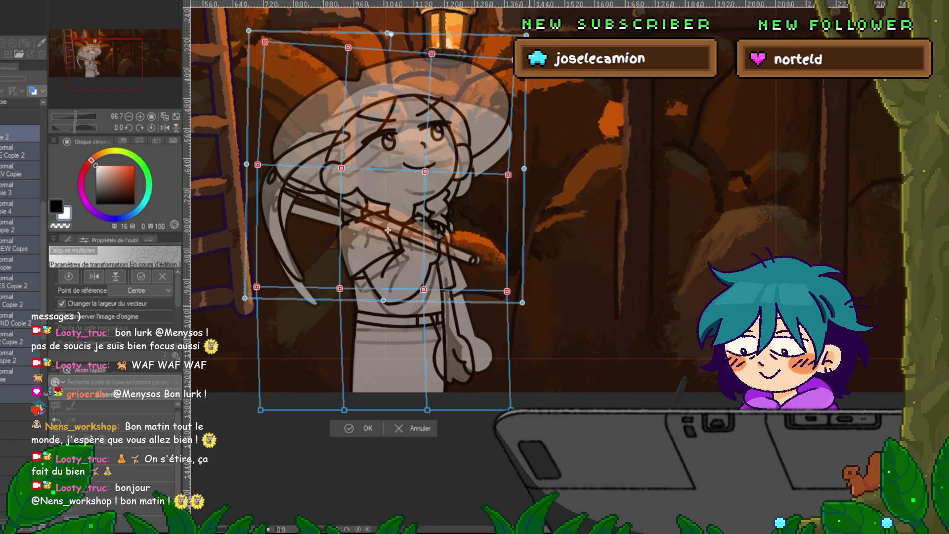
key("Return")
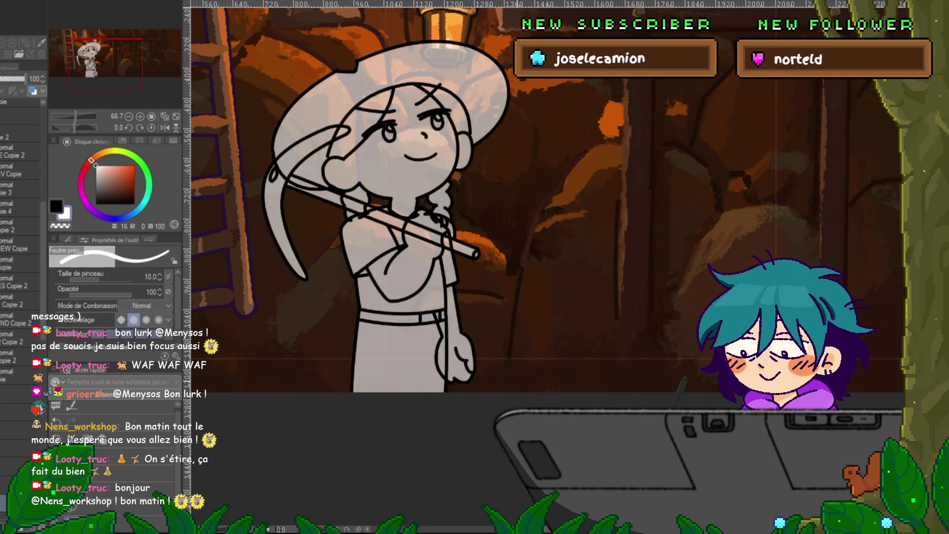
Select all sketch layers and mesh-warp the middle row of points three nudges left.
left_click(20, 134)
left_click(15, 390, "shift")
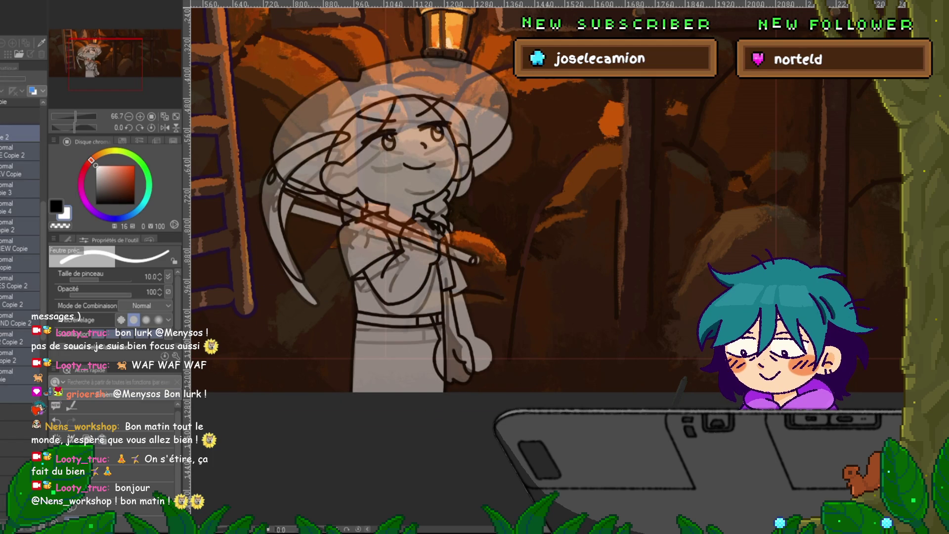
key("ctrl+t")
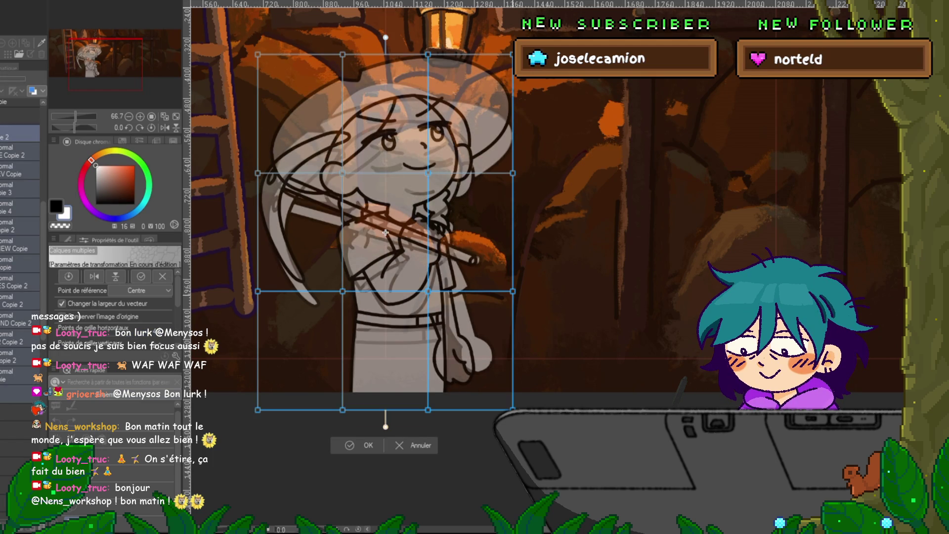
left_click_drag(524, 281, 331, 302)
left_click_drag(524, 280, 247, 302)
key("Left")
key("Left")
key("Left")
key("Left")
key("Left")
key("Left")
key("Left")
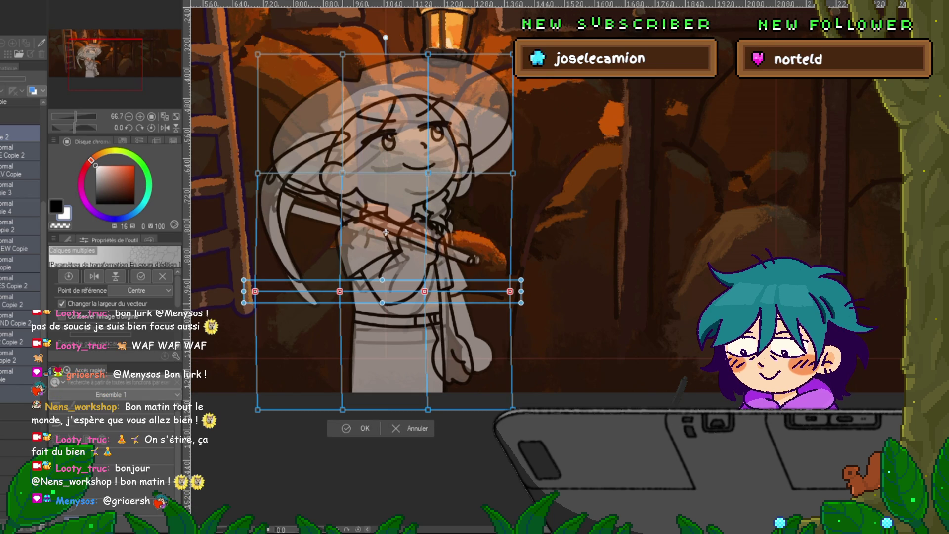
key("Left")
key("Left")
key("Left")
key("Left")
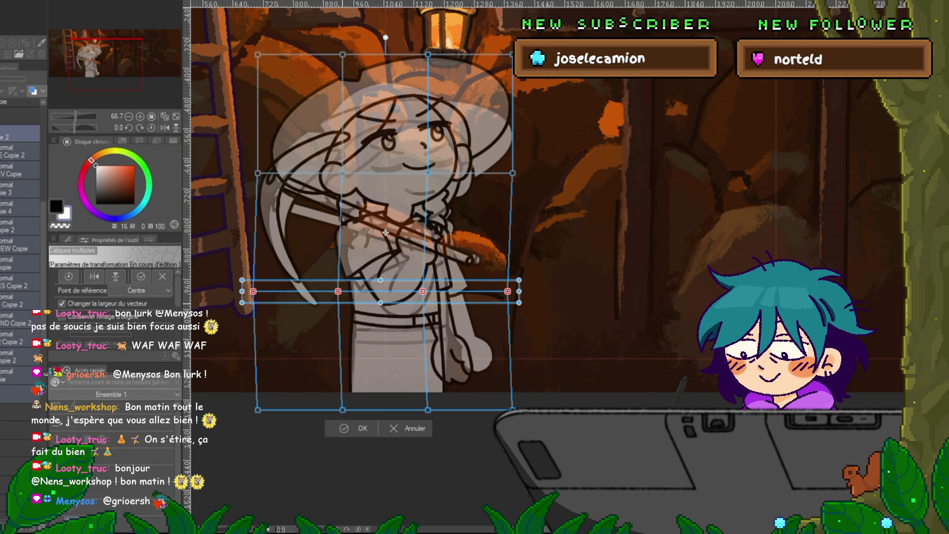
key("Left")
key("Left")
key("Left")
key("Left")
key("Return")
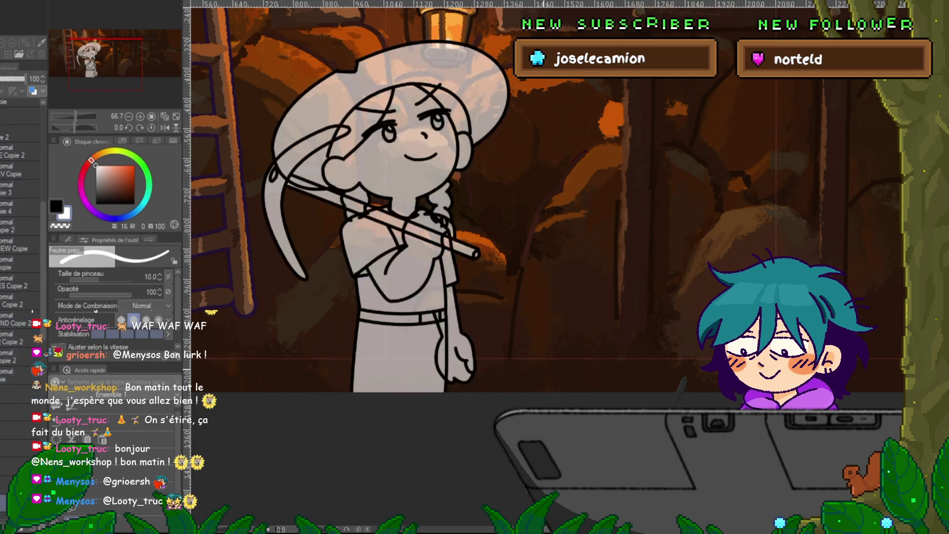
Compare the warp via undo/redo, then rotate the sketch about 7° counter-clockwise and raise it 20 px.
key("ctrl+z")
key("ctrl+y")
key("ctrl+z")
key("ctrl+y")
key("ctrl+z")
key("ctrl+y")
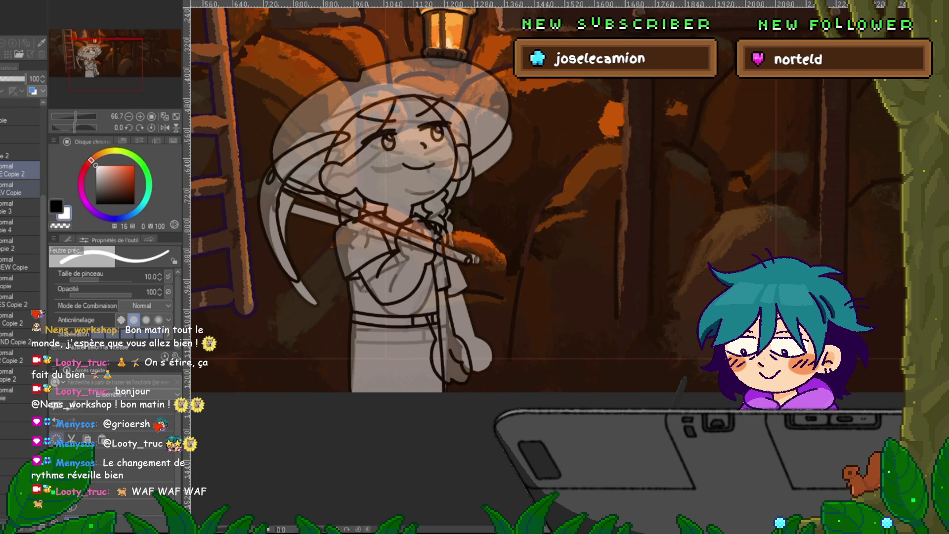
key("ctrl+t")
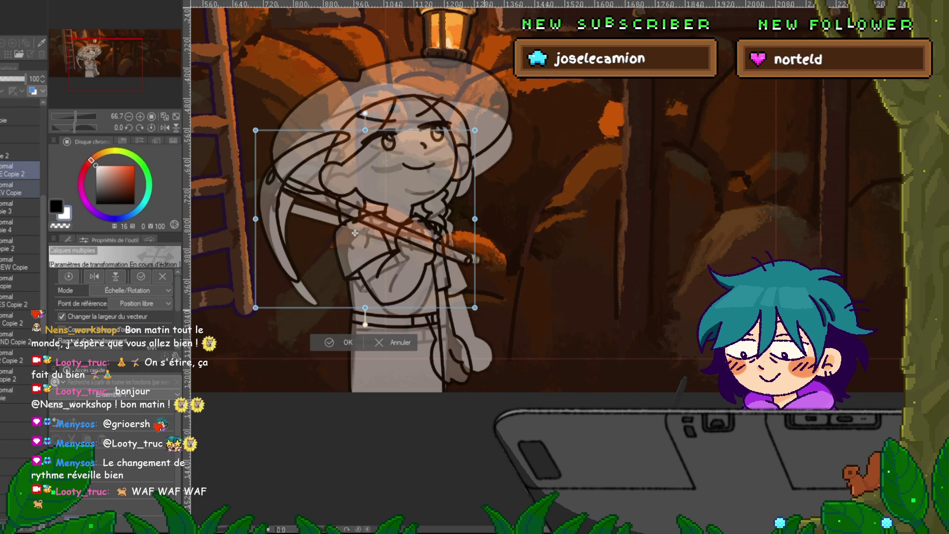
left_click_drag(489, 123, 475, 106)
left_click_drag(355, 233, 355, 223)
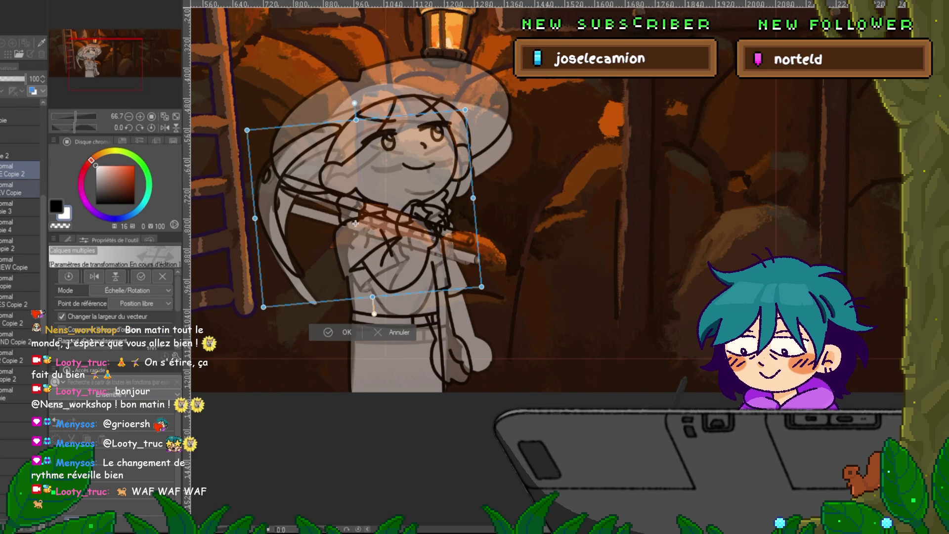
key("Return")
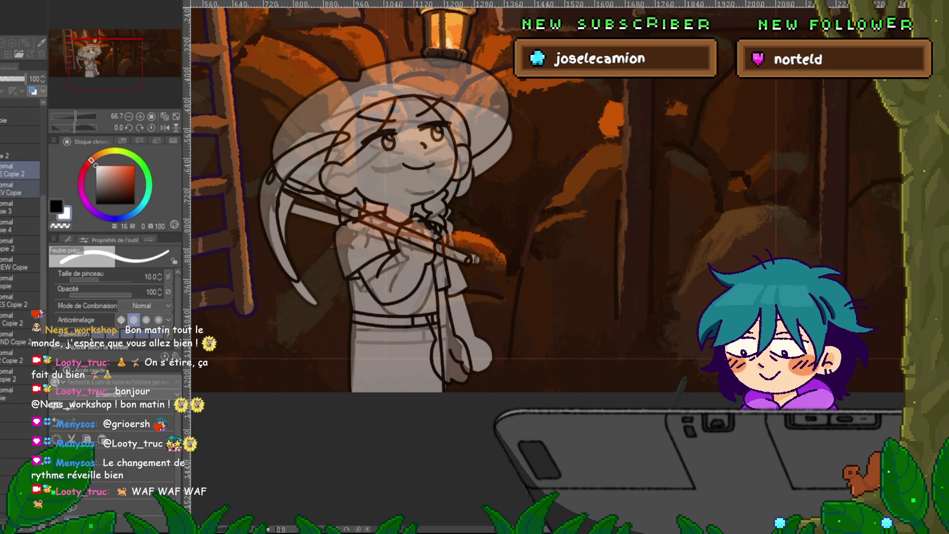
Move a sketch copy layer higher in the stack and select three sketch layers together.
left_click(20, 206)
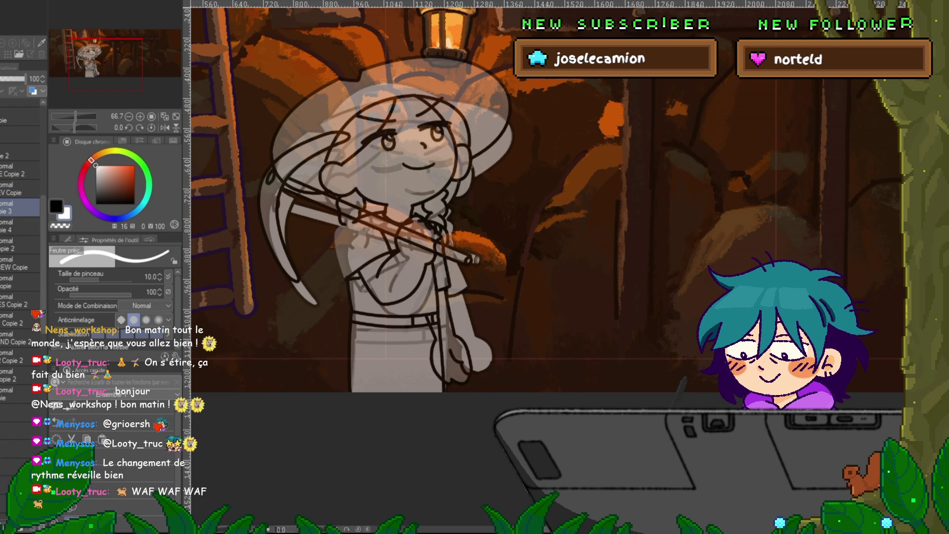
left_click_drag(20, 319, 20, 170)
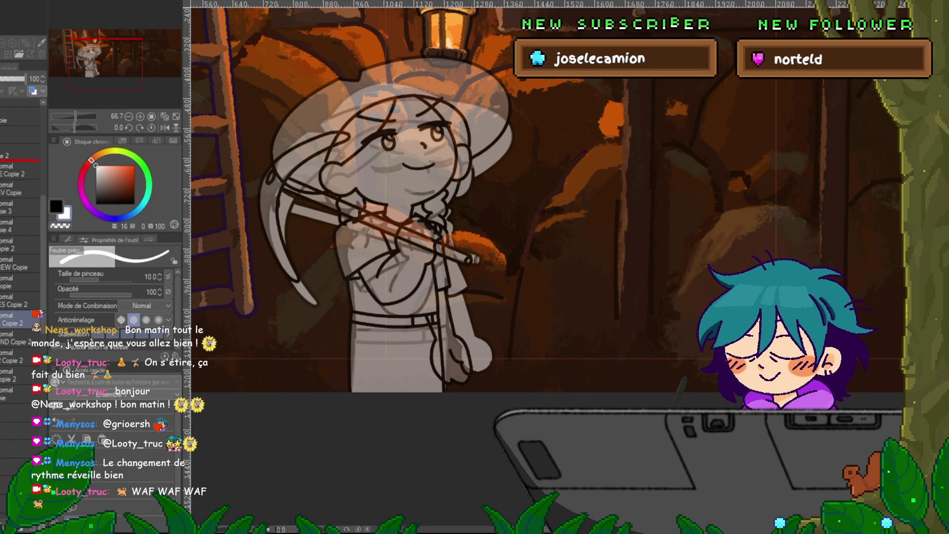
left_click(20, 207)
left_click(20, 170, "shift")
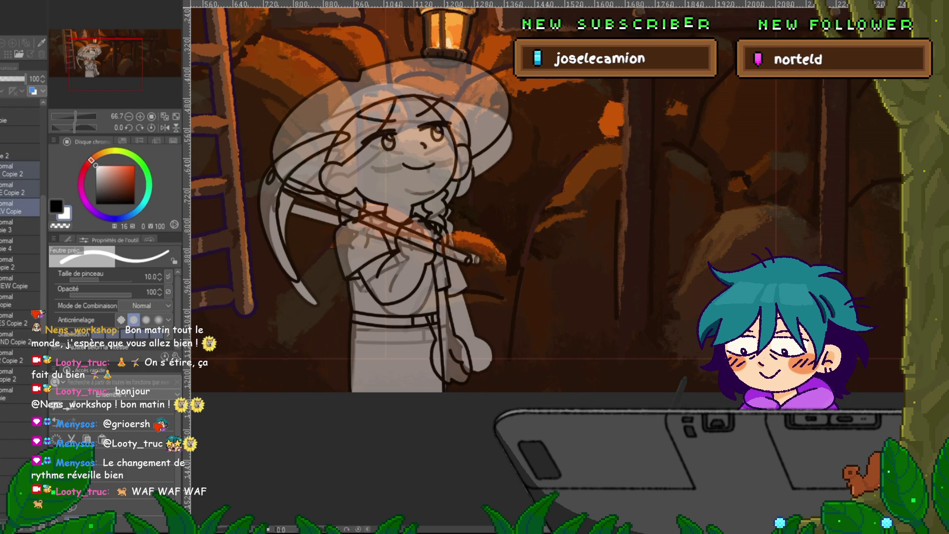
Raise the selected sketch layers, keeping them level, and compare before and after.
key("ctrl+t")
left_click_drag(365, 218, 355, 228)
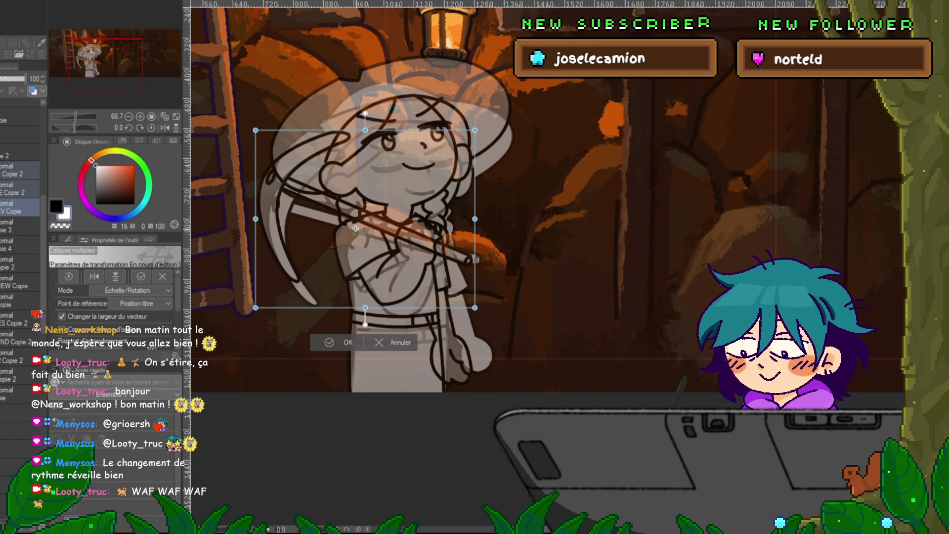
left_click_drag(494, 232, 494, 207)
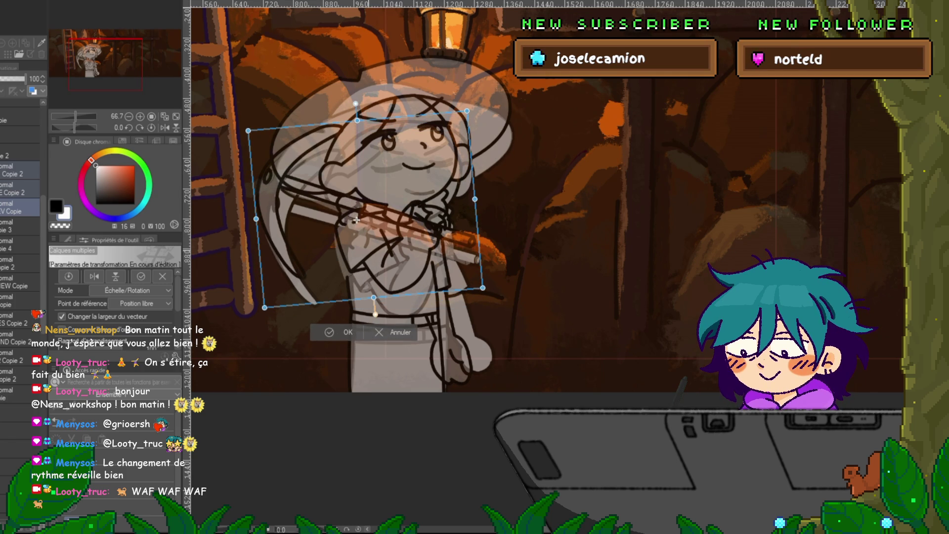
left_click_drag(494, 207, 494, 232)
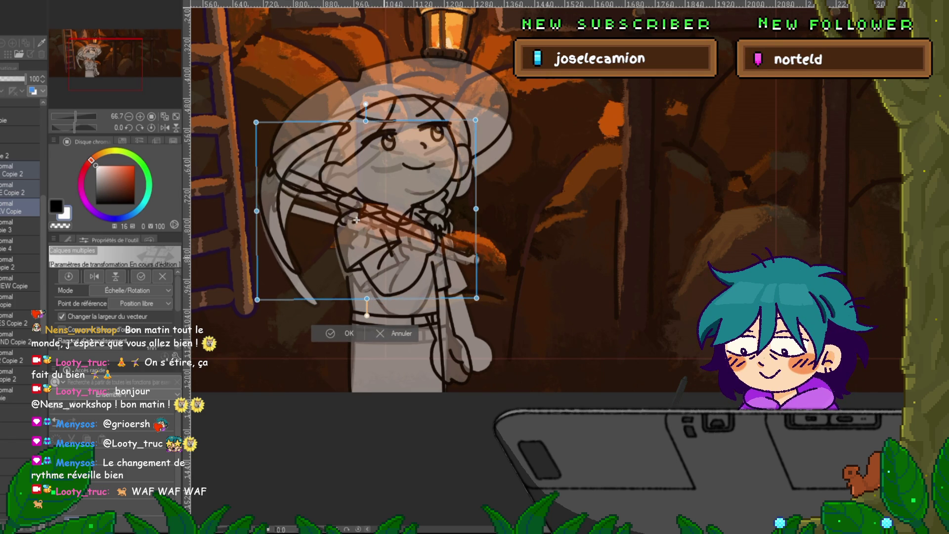
key("Return")
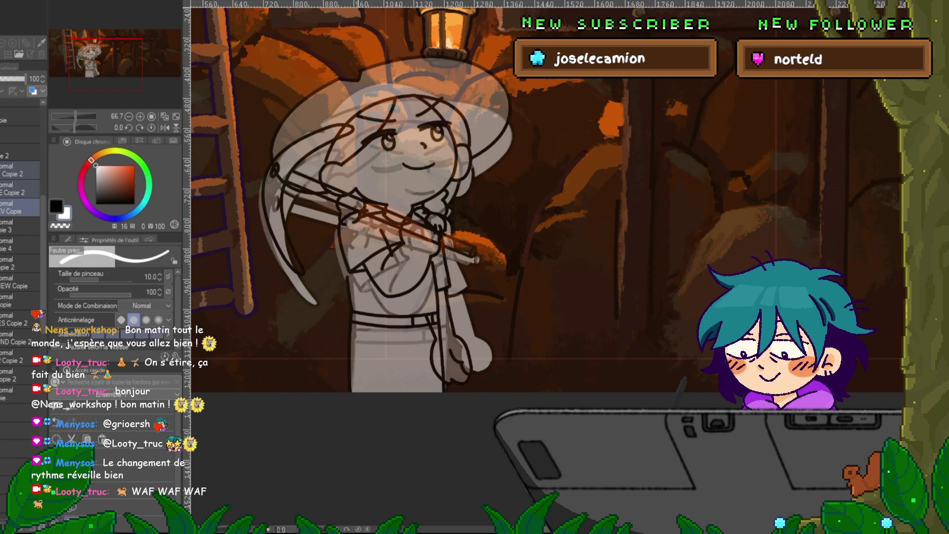
key("ctrl+z")
key("ctrl+y")
key("ctrl+z")
key("ctrl+y")
key("ctrl+z")
key("ctrl+y")
Step through undo history to review brow and eye versions, ending on open eyes looking up.
key("ctrl+z")
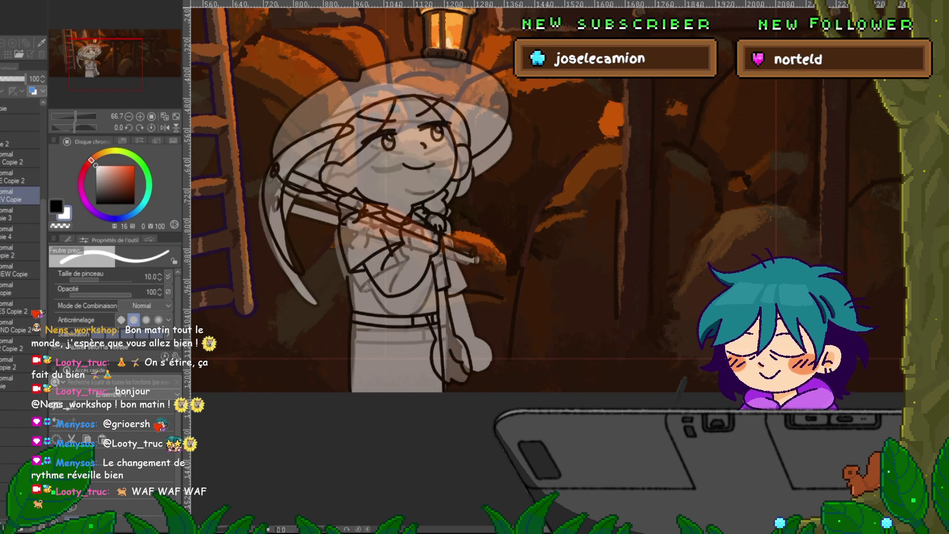
key("ctrl+y")
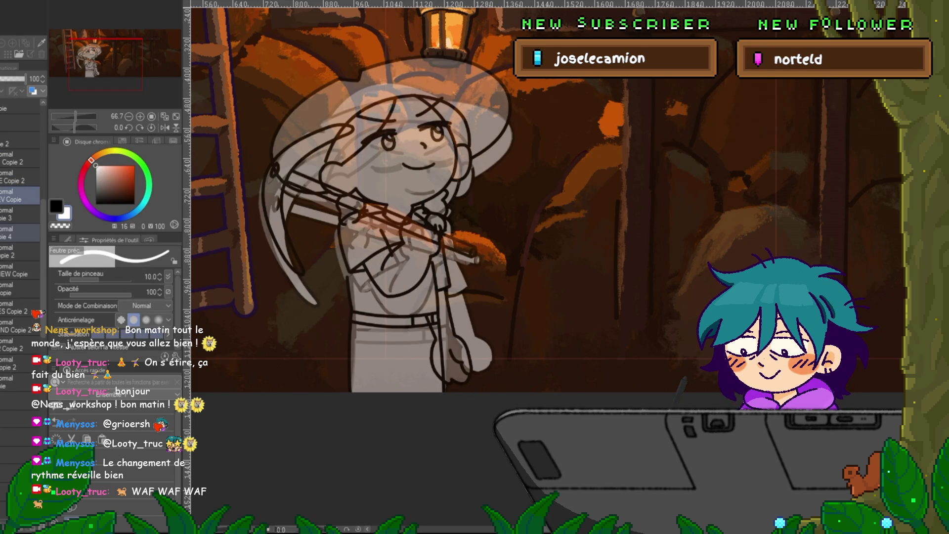
key("ctrl+y")
key("ctrl+z")
key("ctrl+y")
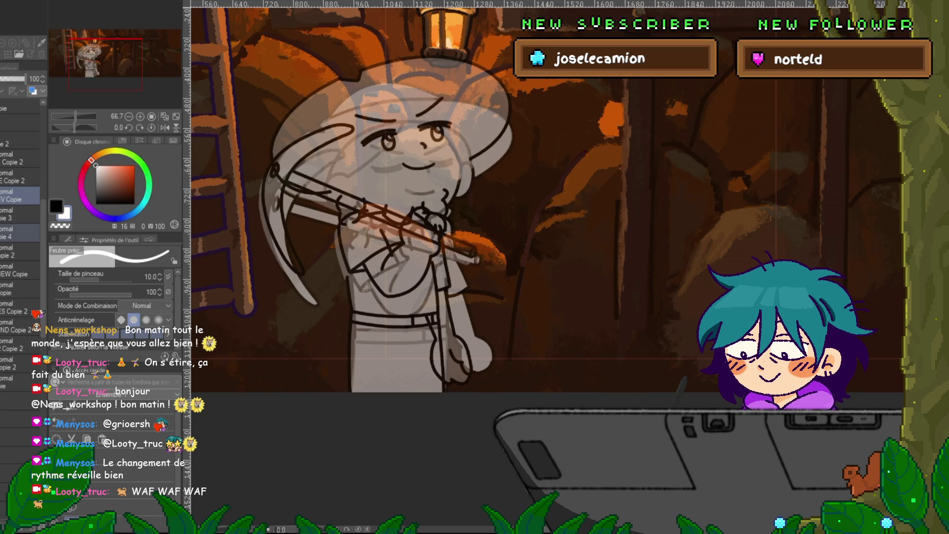
key("ctrl+y")
key("ctrl+y")
key("ctrl+z")
key("ctrl+y")
key("ctrl+z")
Merge the sketch copy layer down and draw a stroke near the figure's arm.
left_click(20, 289)
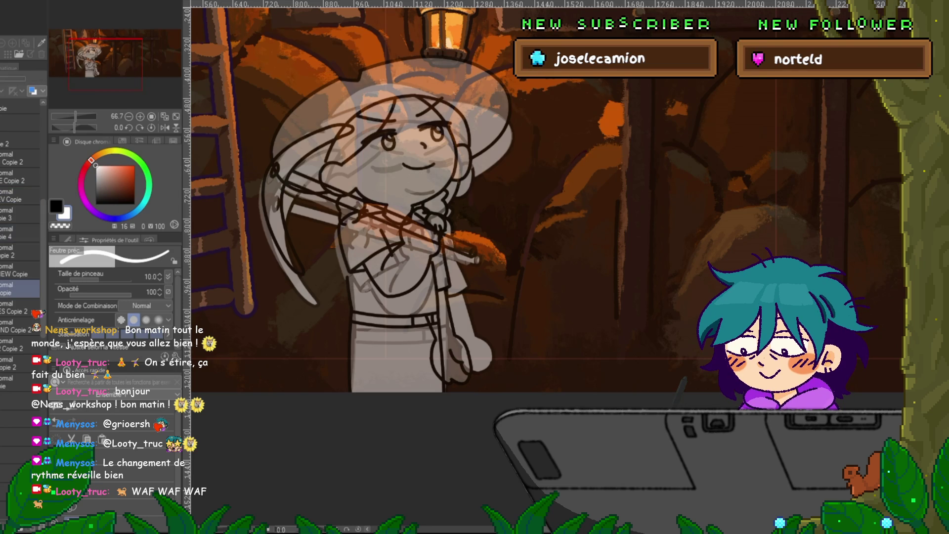
key("ctrl+e")
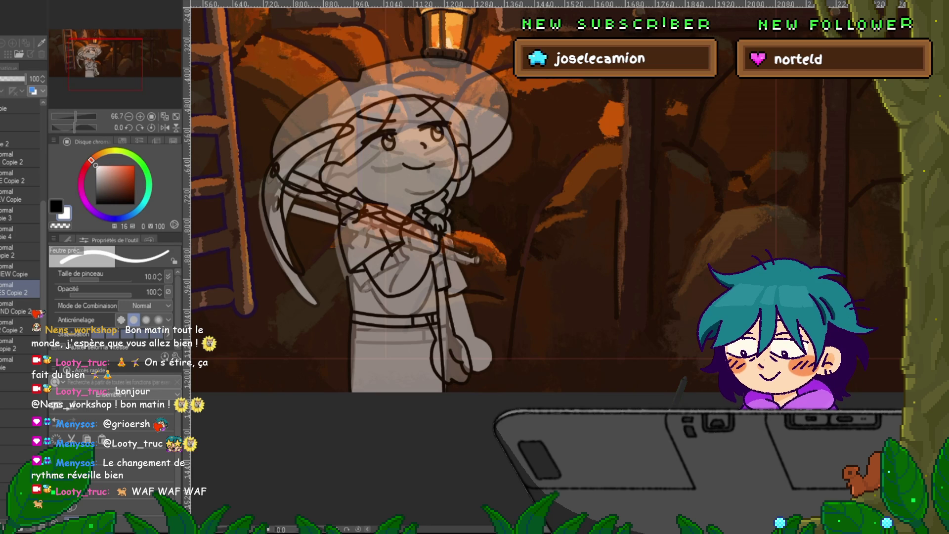
left_click_drag(447, 190, 435, 229)
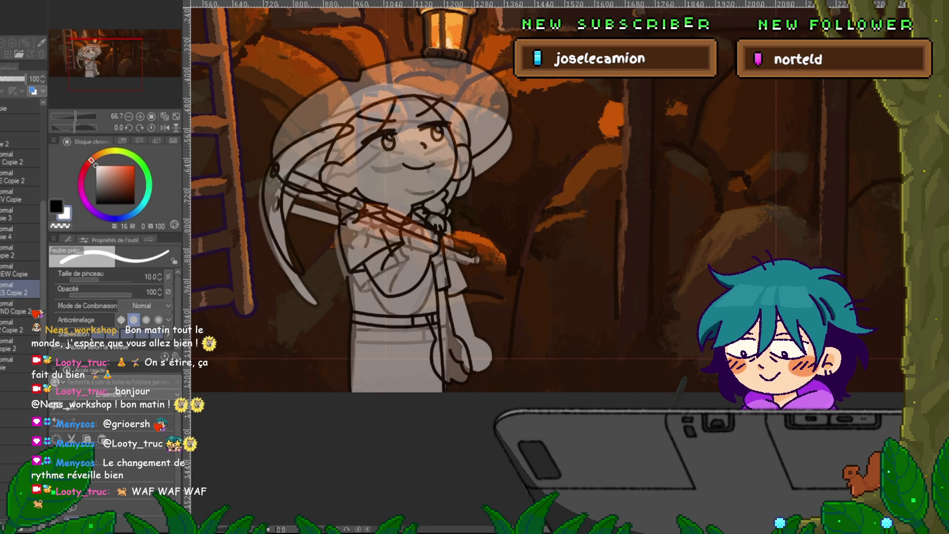
Rotate the four pose sketch layers slightly clockwise and shift them a little left and down.
left_click(20, 214, "shift")
key("ctrl+t")
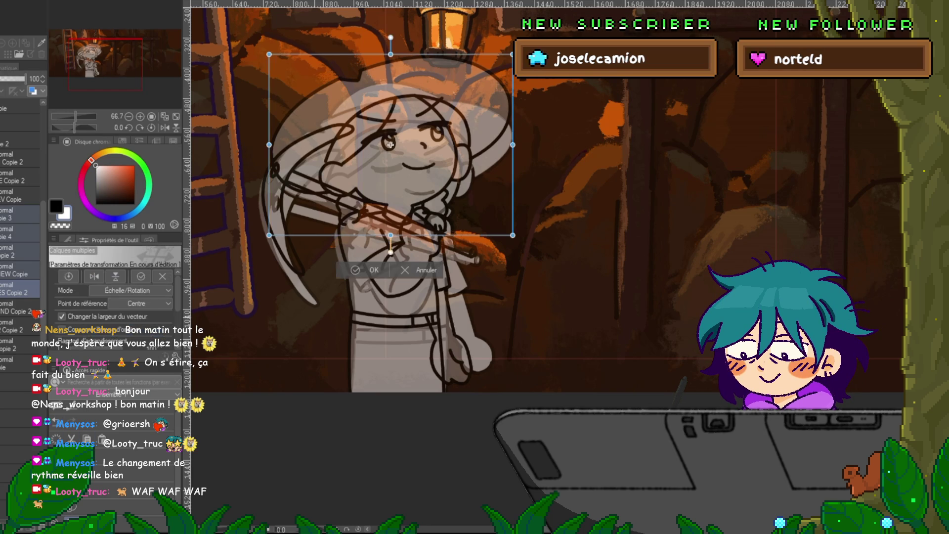
left_click_drag(276, 39, 282, 37)
left_click_drag(397, 221, 394, 227)
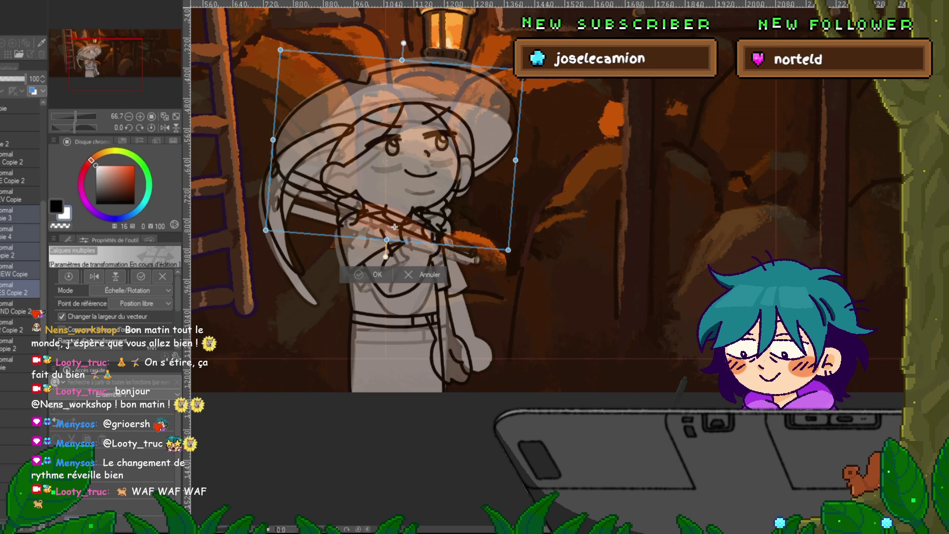
key("Return")
Move the two face layers up-left and straighten their tilt.
left_click(19, 252)
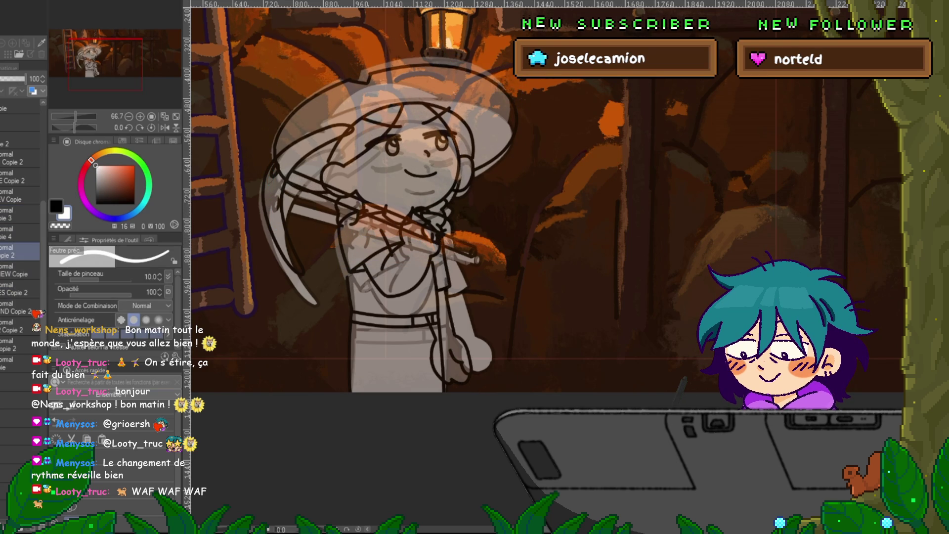
left_click(19, 269, "ctrl")
key("ctrl+t")
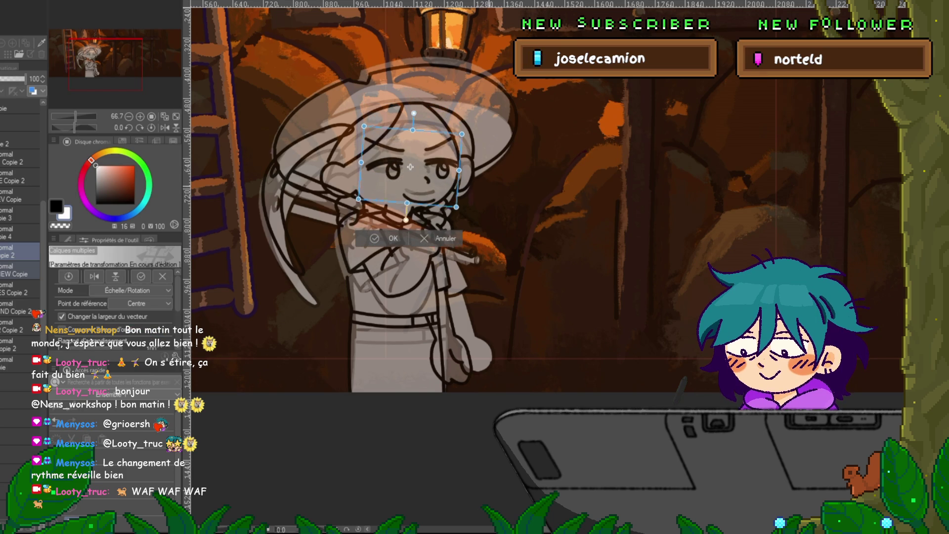
left_click_drag(410, 167, 409, 159)
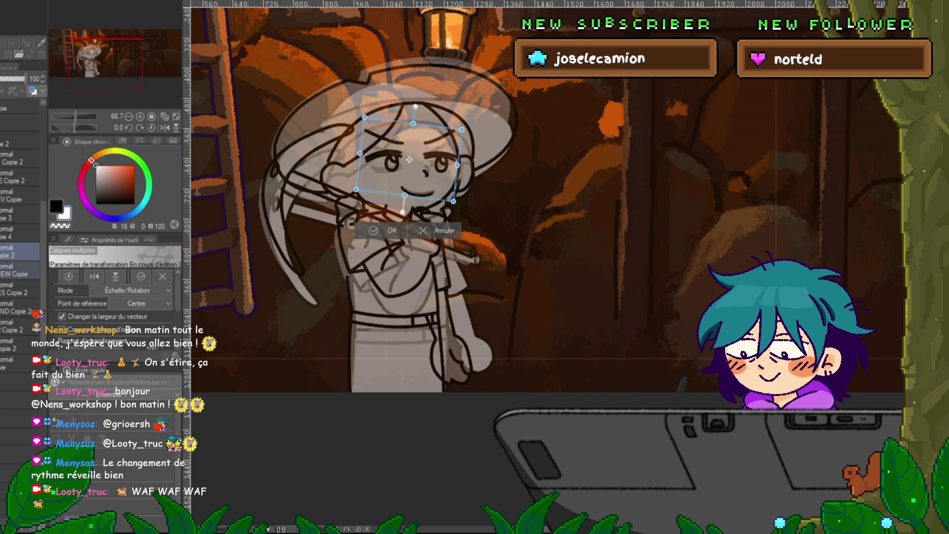
key("Return")
Toggle the ghosted sketch on and off repeatedly to compare it with the clean linework.
key("Right")
key("Left")
key("Right")
key("Left")
key("Right")
key("Left")
key("Right")
key("Left")
key("Right")
key("Right")
key("Left")
key("Left")
key("Right")
key("Left")
key("Right")
key("Left")
key("Right")
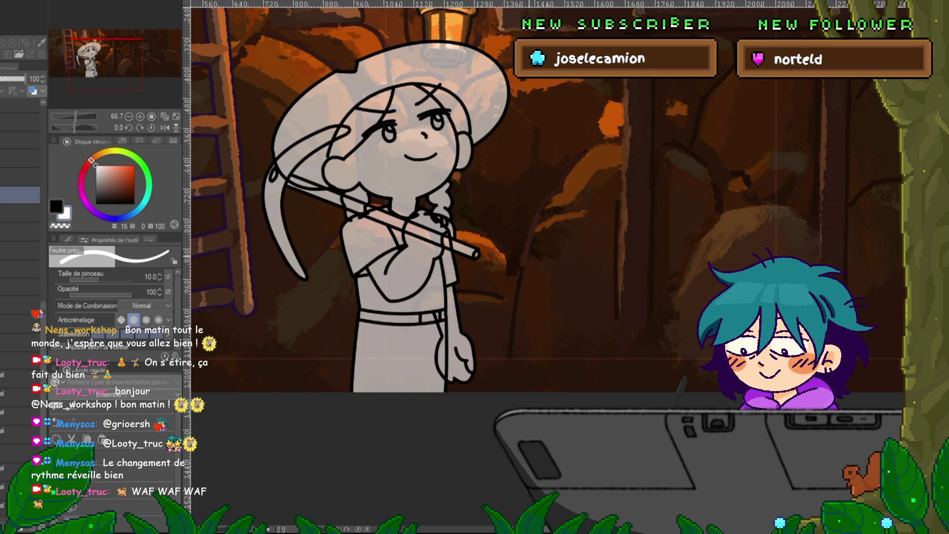
key("Left")
key("Right")
key("Left")
key("Right")
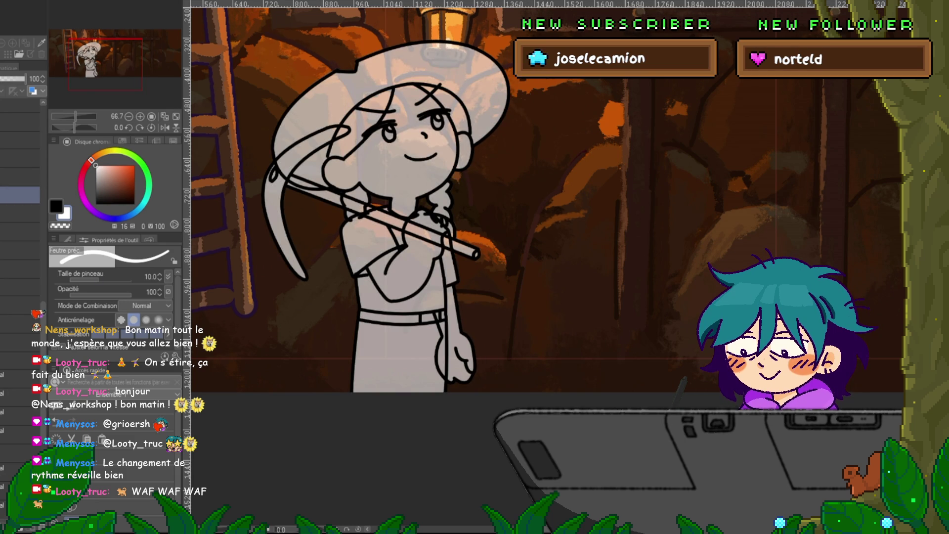
key("Right")
key("Right")
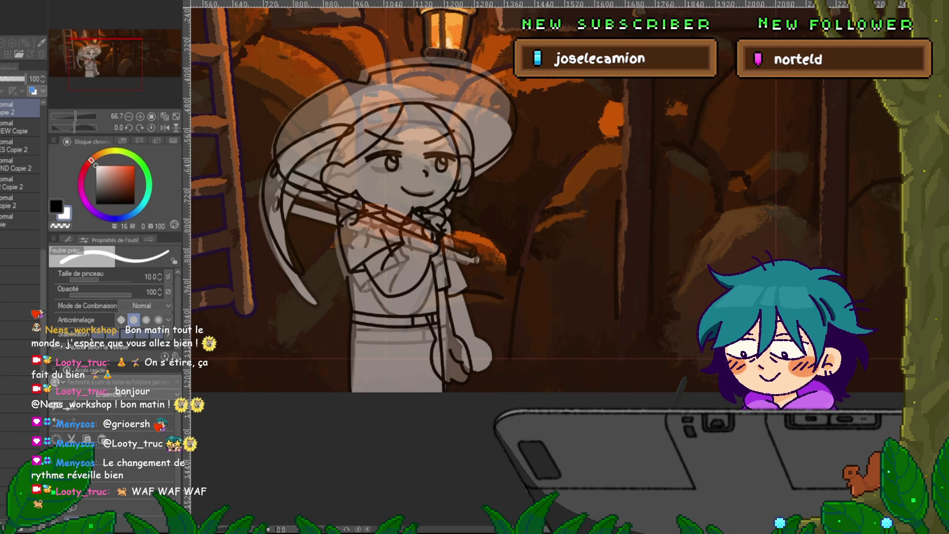
Lasso-select the closed eyes on the sketch.
scroll(20, 163, "up", 1)
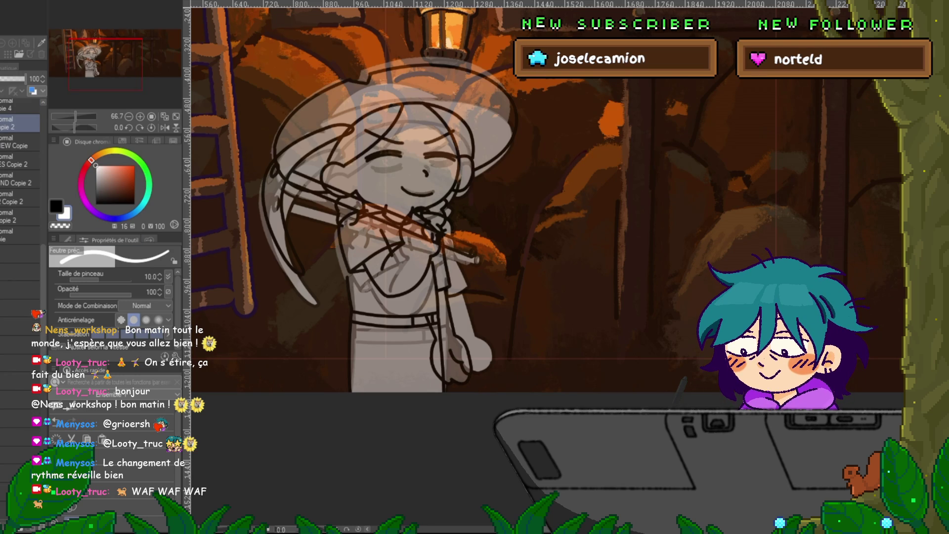
scroll(19, 163, "up", 1)
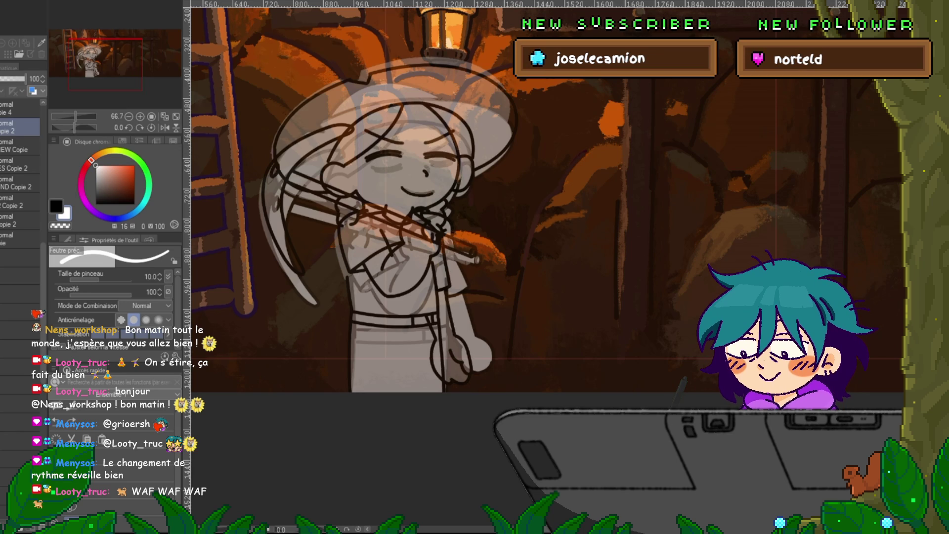
key("m")
left_click_drag(445, 146, 353, 151)
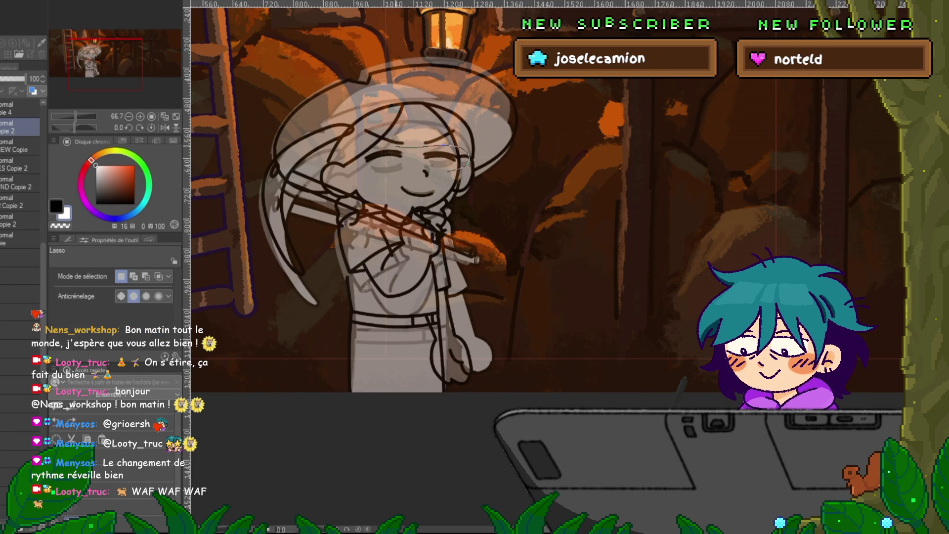
mouse_move(462, 171)
left_mouse_down()
mouse_move(387, 169)
mouse_move(411, 147)
mouse_move(468, 157)
left_mouse_up()
Flip the eyes so they curve downward, nudge them slightly down-right, then apply and deselect.
left_click(458, 189)
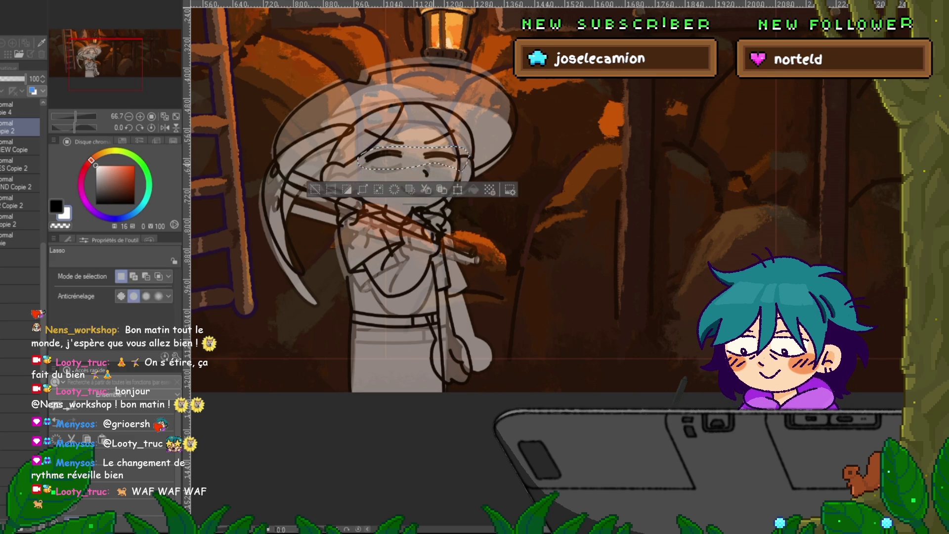
key("Return")
left_click(458, 190)
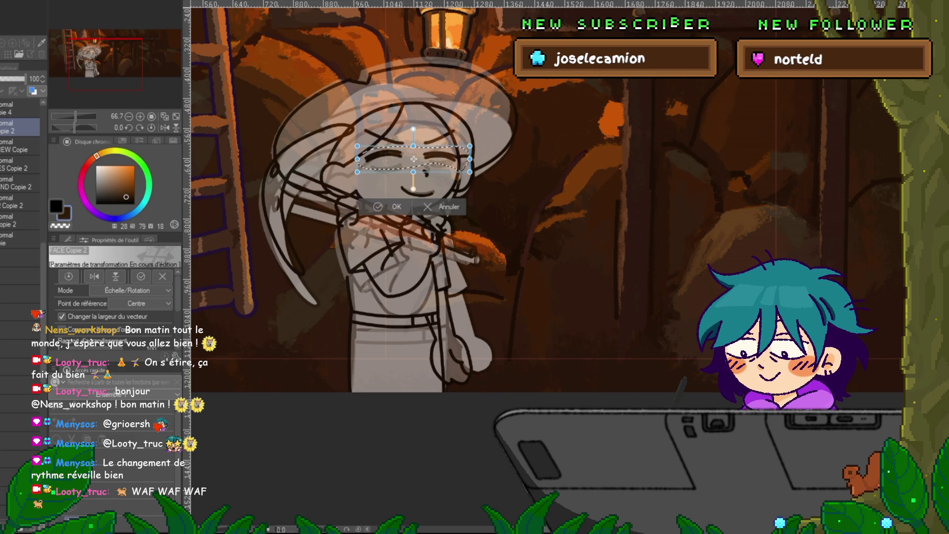
left_click(115, 276)
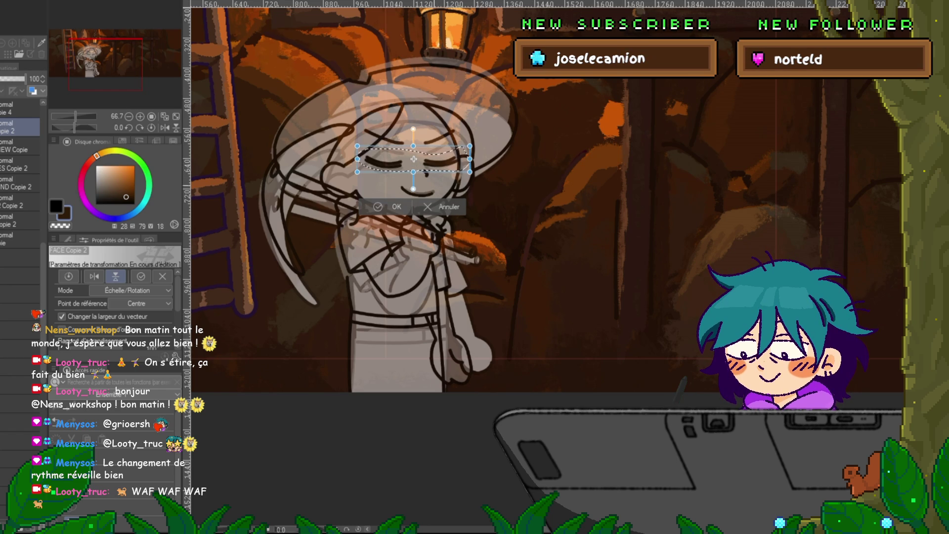
left_click(115, 276)
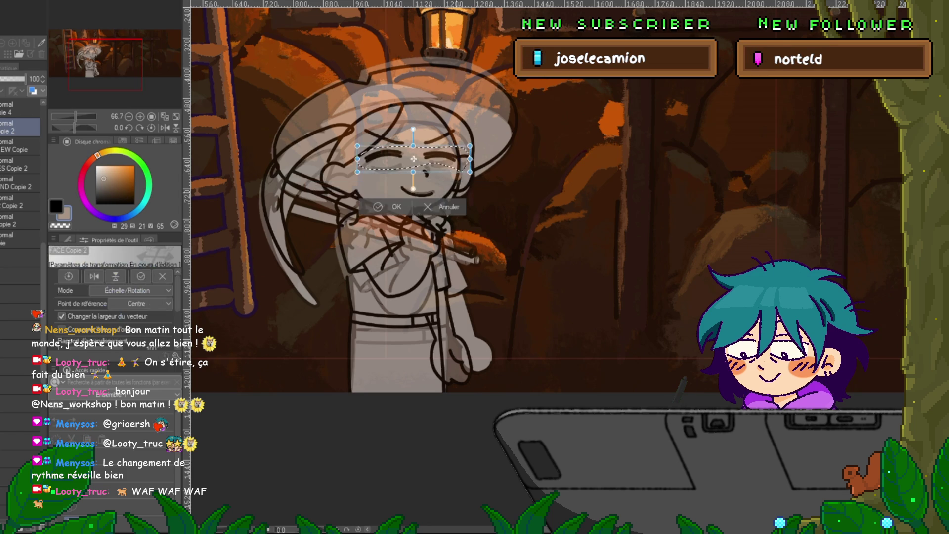
left_click(93, 276)
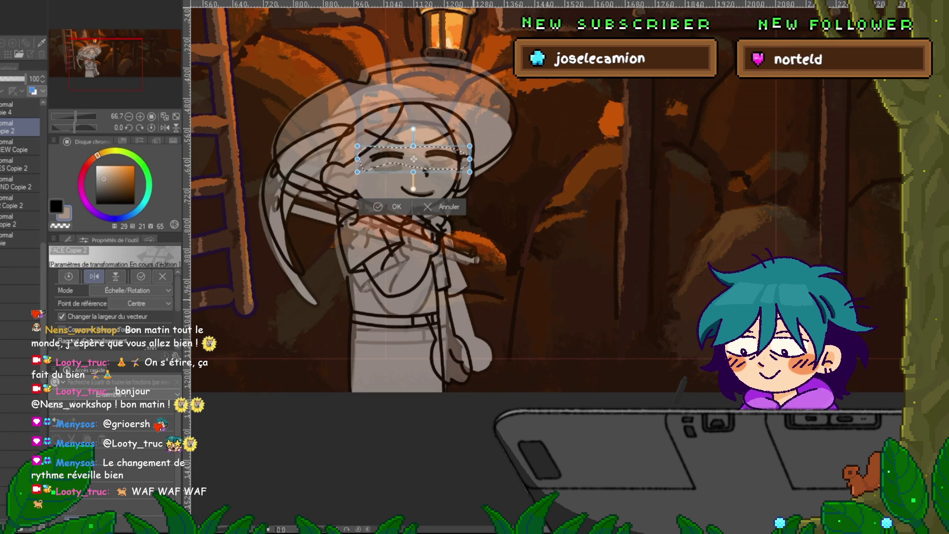
left_click(115, 276)
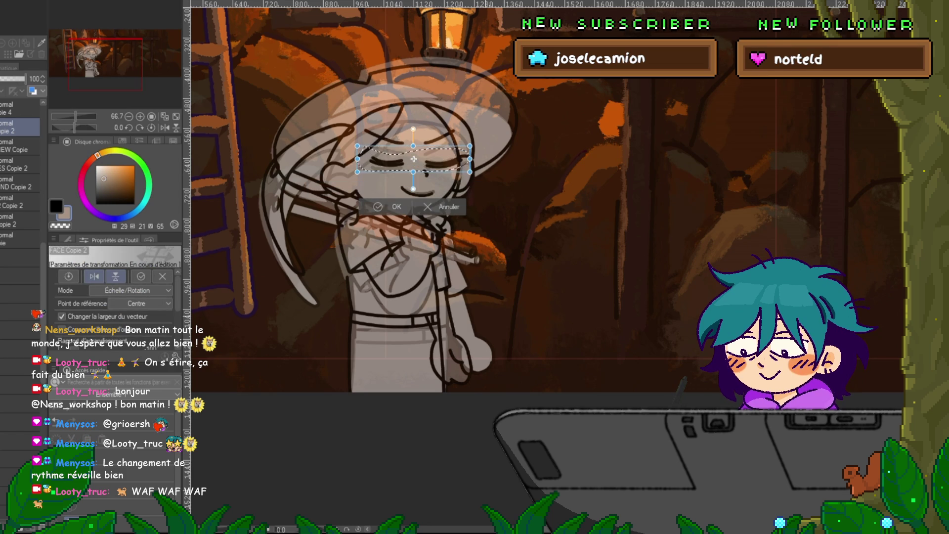
left_click(115, 276)
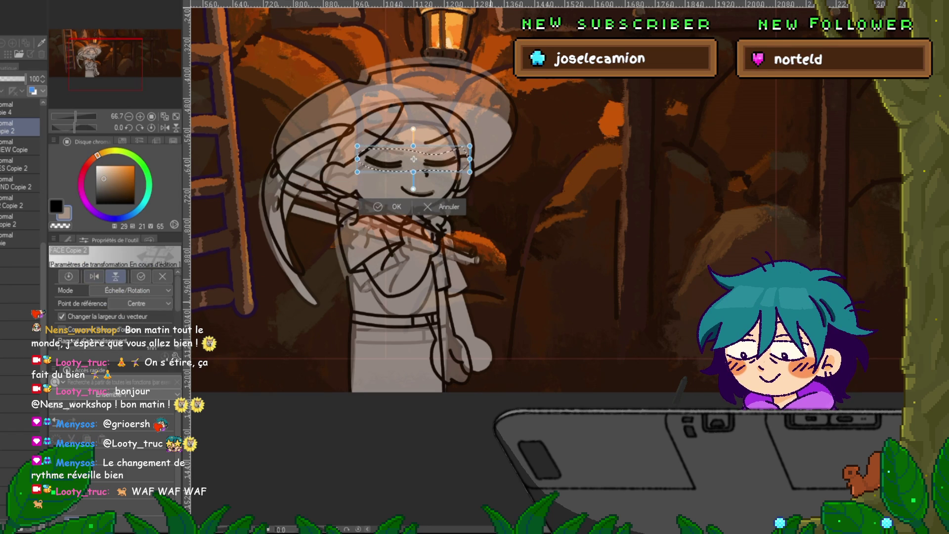
left_click_drag(413, 158, 415, 160)
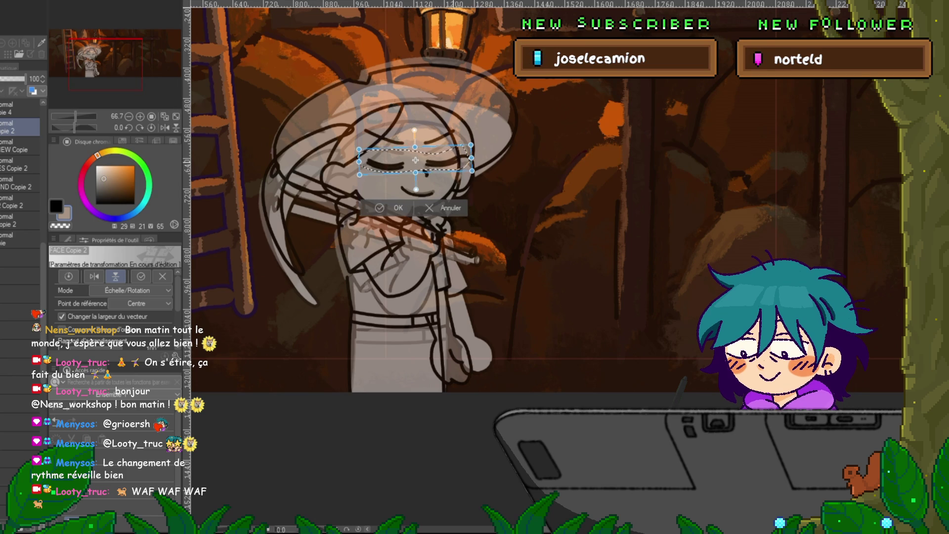
key("v")
key("v")
key("v")
key("v")
key("ctrl+d")
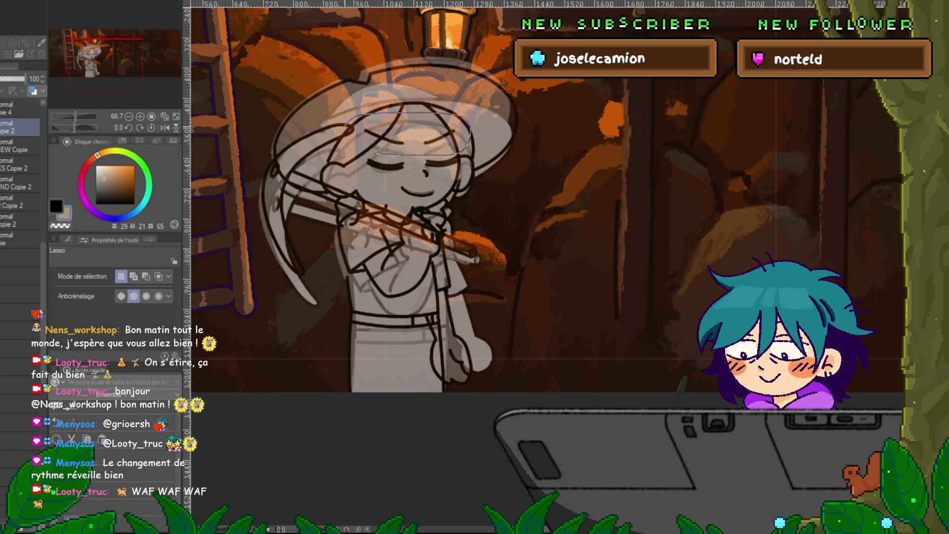
Select the eyes again and lower them a few pixels on the face.
left_click_drag(375, 153, 446, 154)
key("ctrl+t")
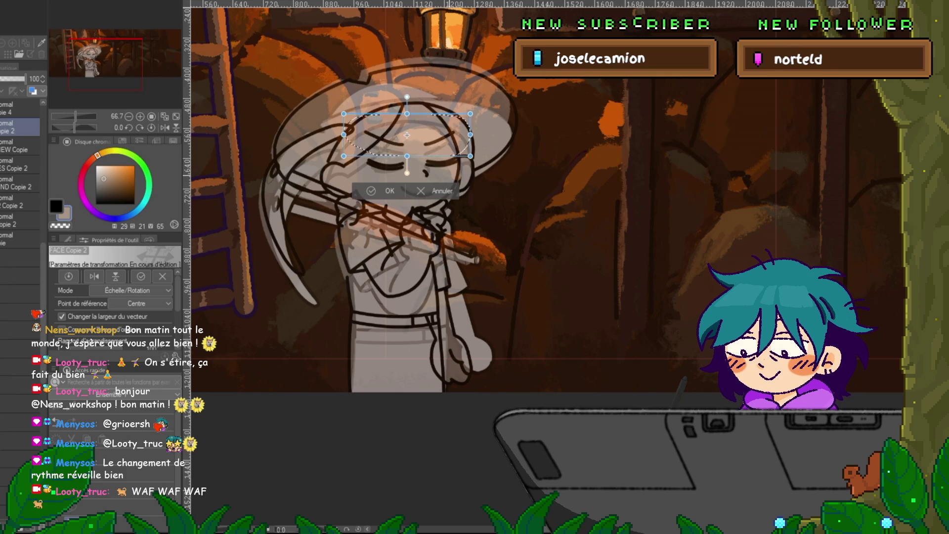
left_click_drag(406, 143, 407, 146)
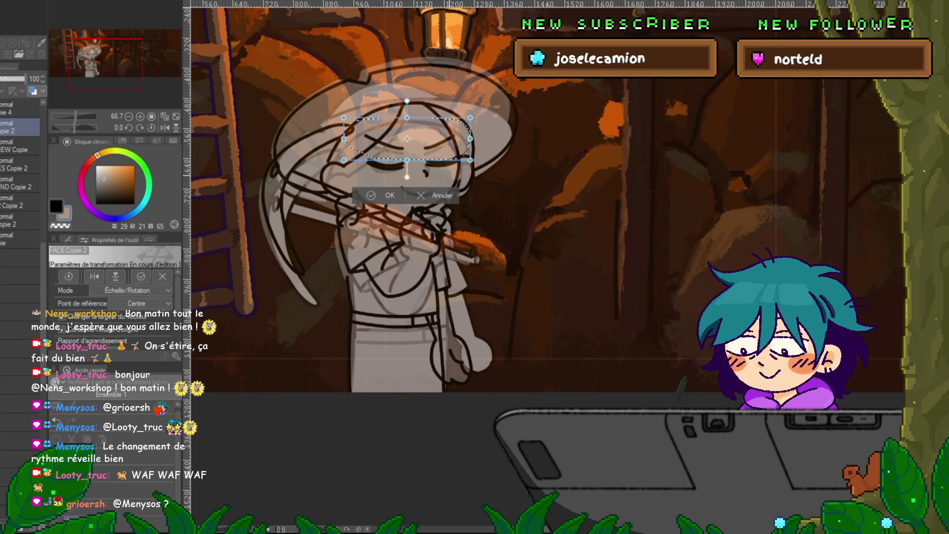
left_click_drag(407, 140, 407, 143)
key("Return")
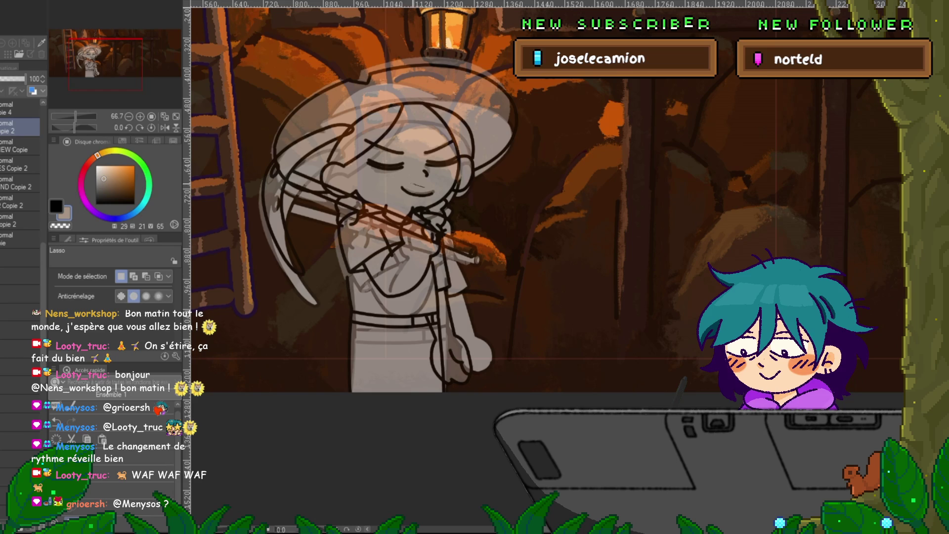
Select and transform the mouth, then switch back to viewing the clean linework.
left_click_drag(438, 200, 442, 192)
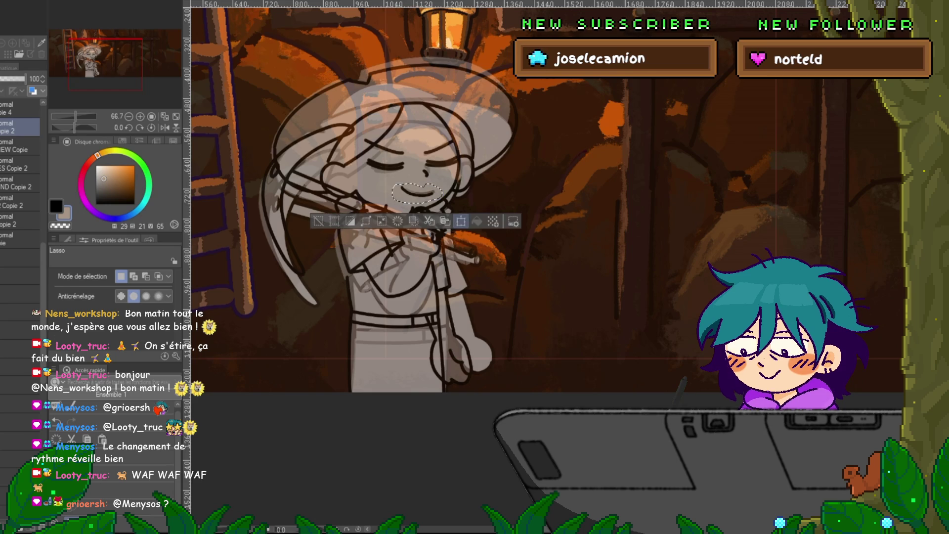
key("ctrl+t")
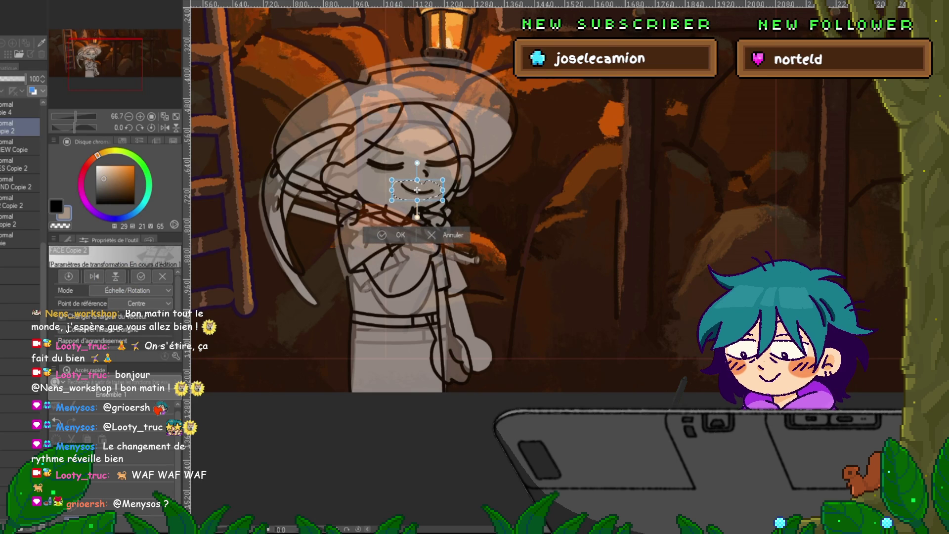
key("Return")
left_click(20, 367)
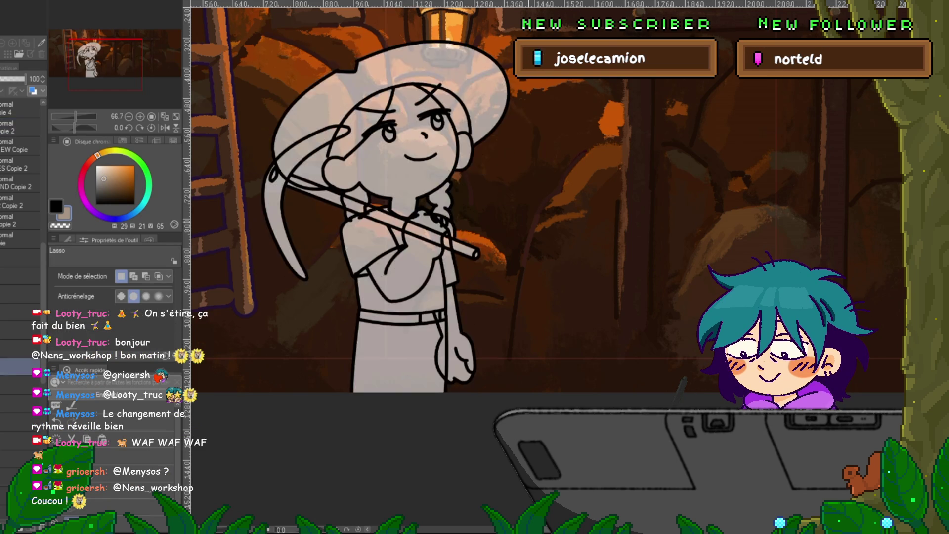